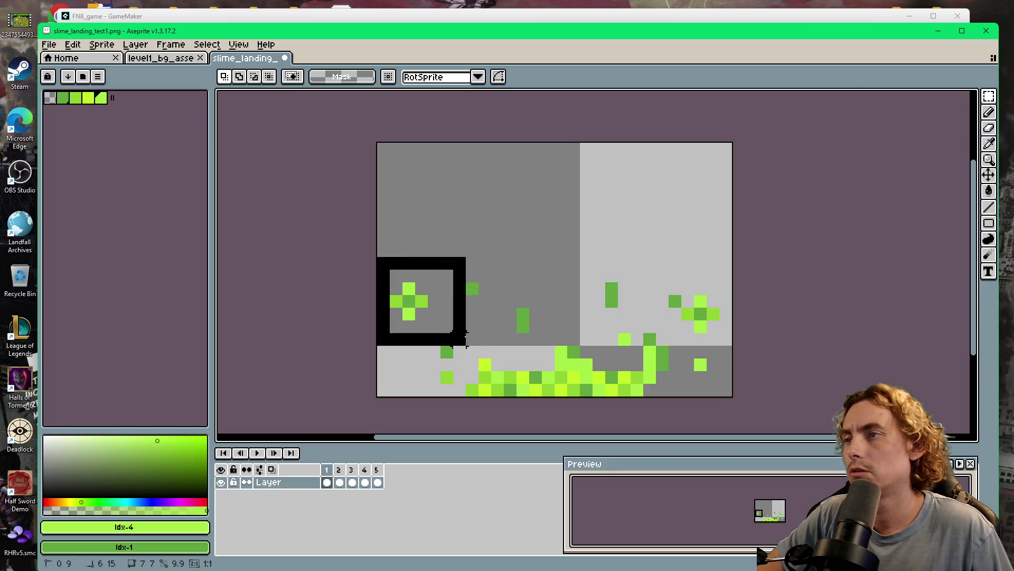
Nudge the left sparkle cluster two pixels right and the right cluster three pixels left.
{"action": "left_click_drag", "start_coordinate": [443, 316], "coordinate": [467, 328]}
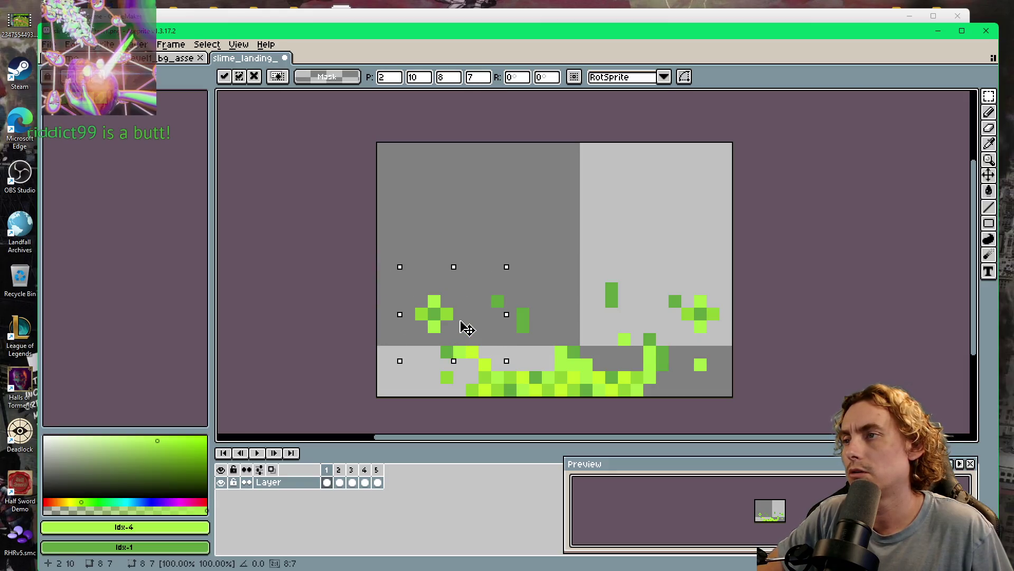
{"action": "mouse_move", "coordinate": [627, 229]}
{"action": "left_mouse_down"}
{"action": "mouse_move", "coordinate": [732, 386]}
{"action": "mouse_move", "coordinate": [689, 360]}
{"action": "left_mouse_up"}
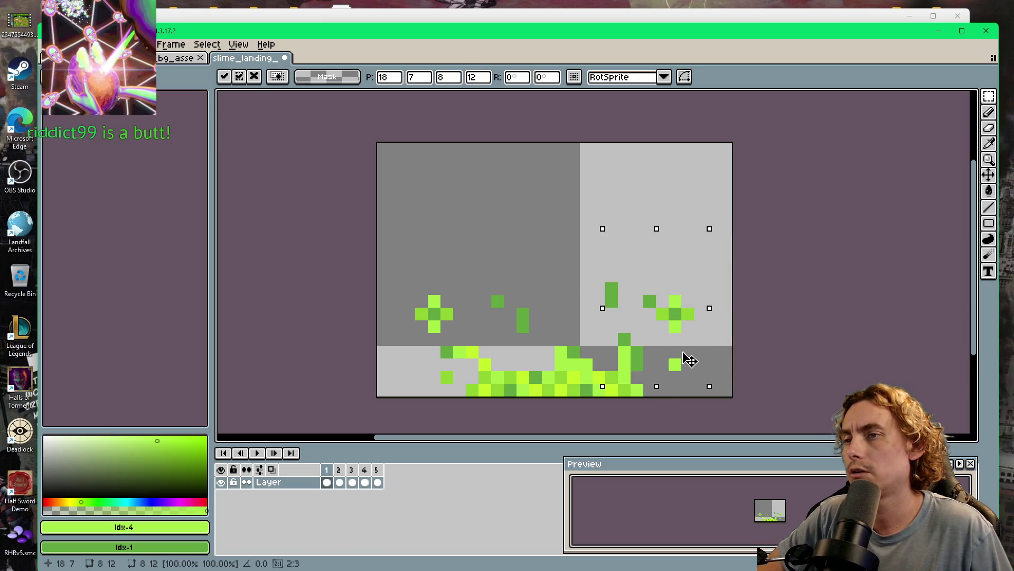
{"action": "key", "text": "b"}
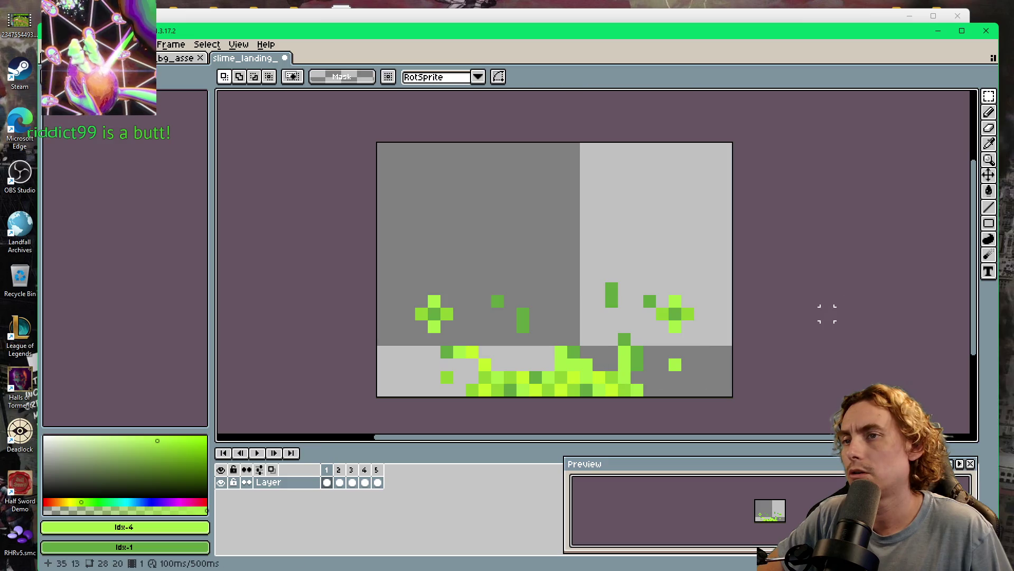
{"action": "key", "text": "e"}
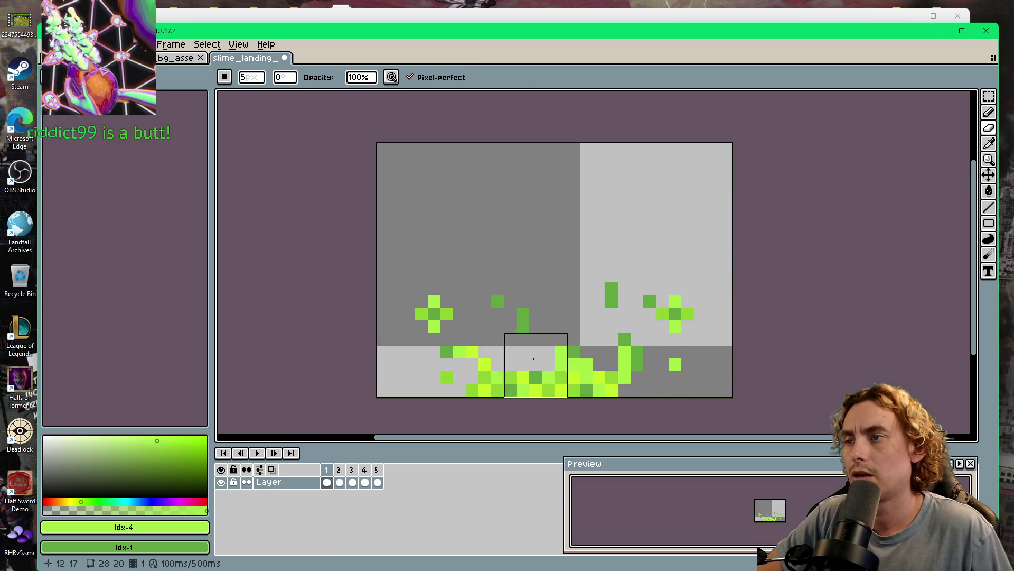
Play the landing animation, then add a new sixth frame after frame 5.
{"action": "left_click", "coordinate": [260, 453]}
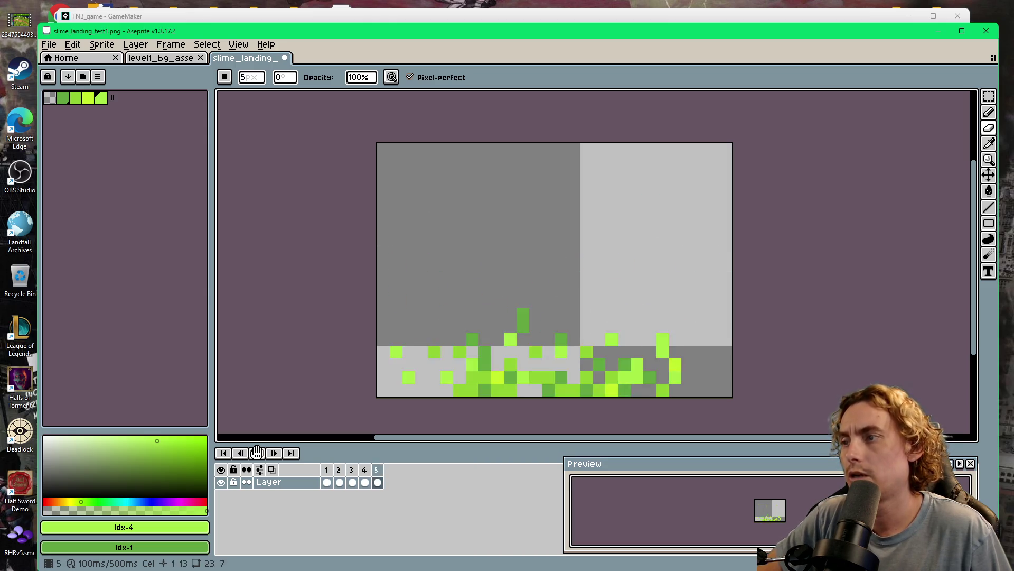
{"action": "left_click", "coordinate": [377, 481]}
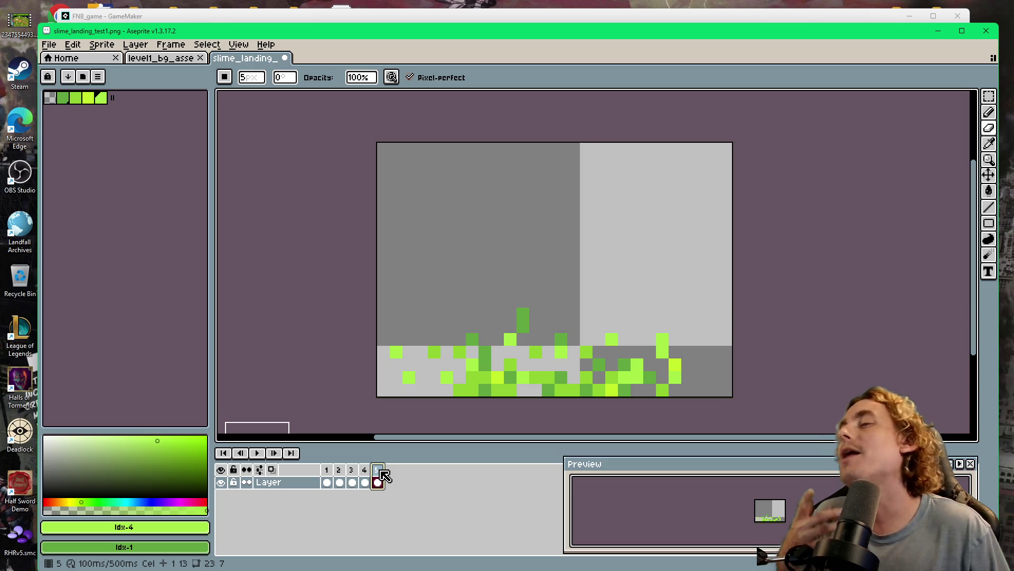
{"action": "right_click", "coordinate": [377, 469]}
{"action": "left_click", "coordinate": [430, 498]}
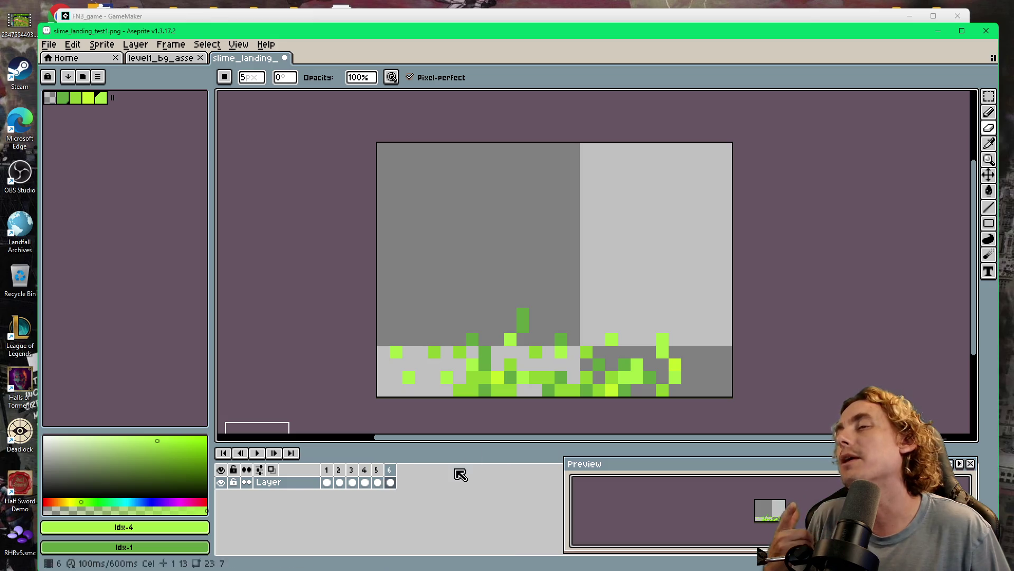
{"action": "left_click", "coordinate": [992, 95]}
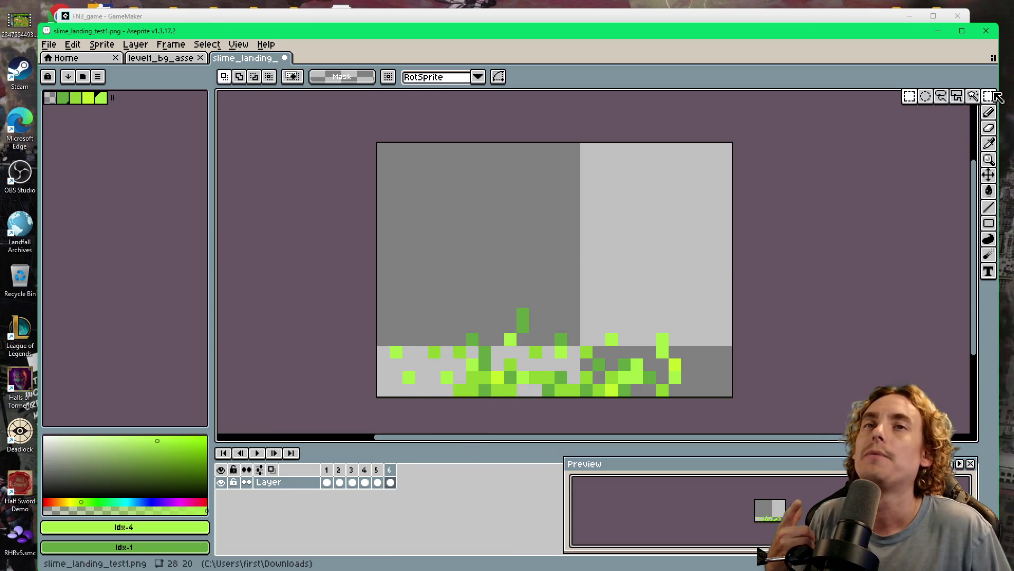
Move the sixth frame's lower dust band down to the bottom edge and play it back.
{"action": "left_click", "coordinate": [911, 99]}
{"action": "mouse_move", "coordinate": [370, 288]}
{"action": "left_mouse_down"}
{"action": "mouse_move", "coordinate": [732, 351]}
{"action": "mouse_move", "coordinate": [733, 372]}
{"action": "left_mouse_up"}
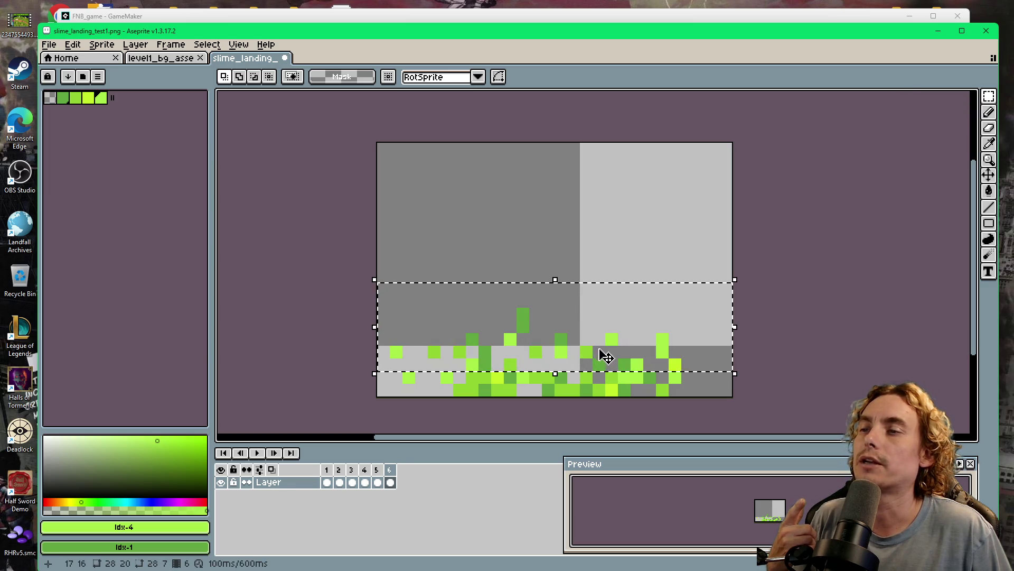
{"action": "mouse_move", "coordinate": [608, 353]}
{"action": "left_mouse_down"}
{"action": "mouse_move", "coordinate": [607, 382]}
{"action": "mouse_move", "coordinate": [594, 396]}
{"action": "left_mouse_up"}
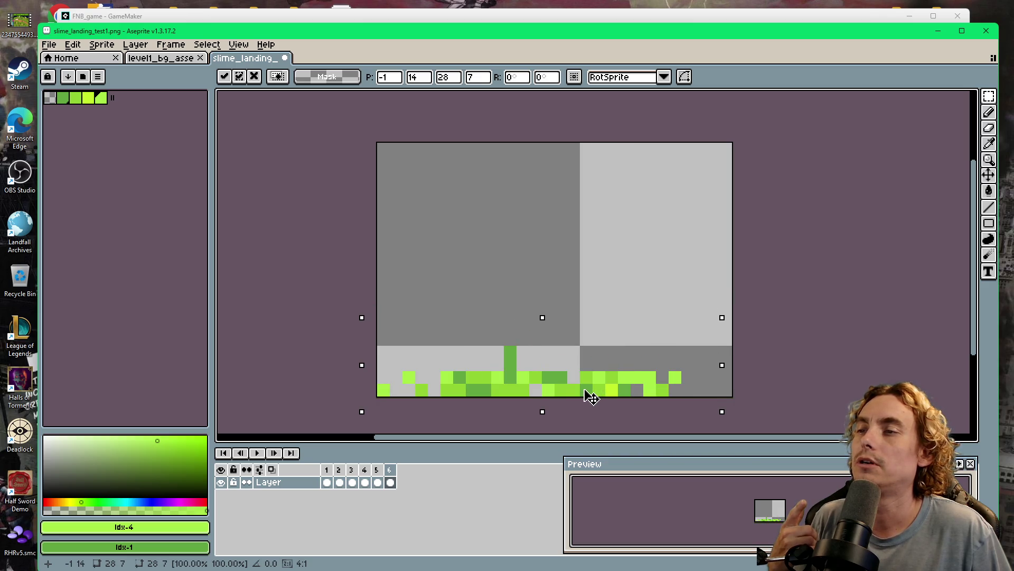
{"action": "left_click", "coordinate": [814, 300]}
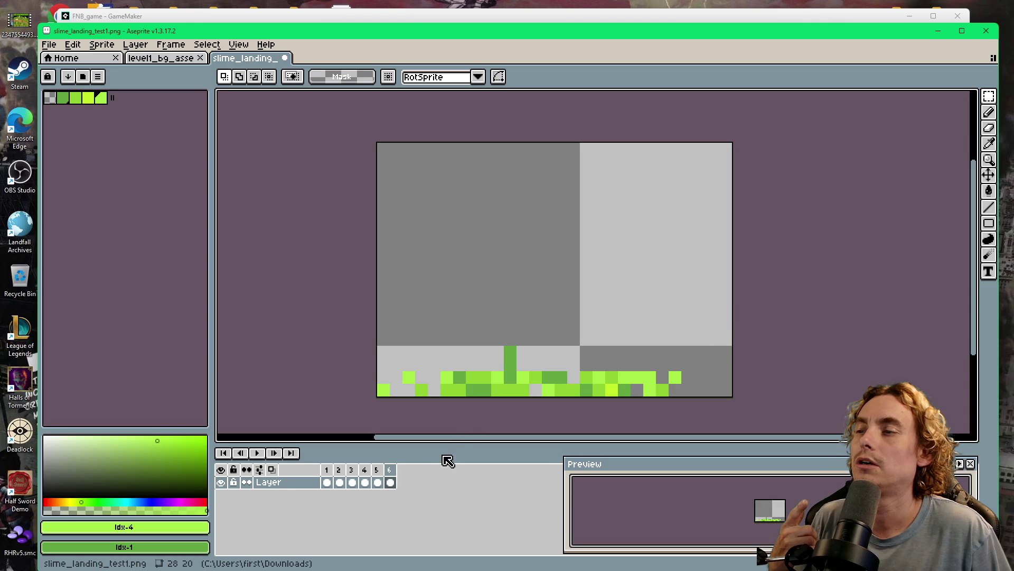
{"action": "left_click", "coordinate": [258, 453]}
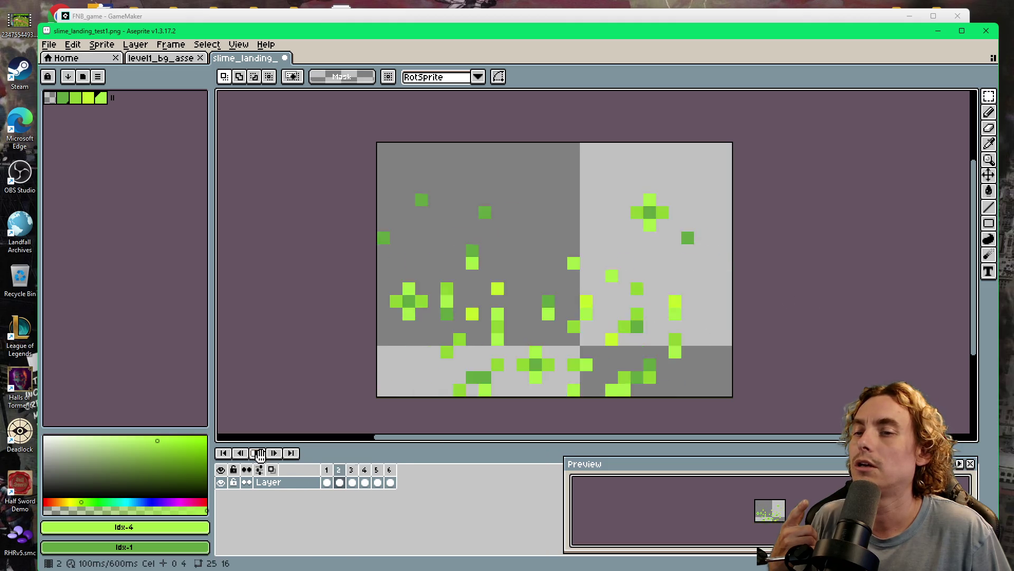
{"action": "left_click", "coordinate": [258, 454]}
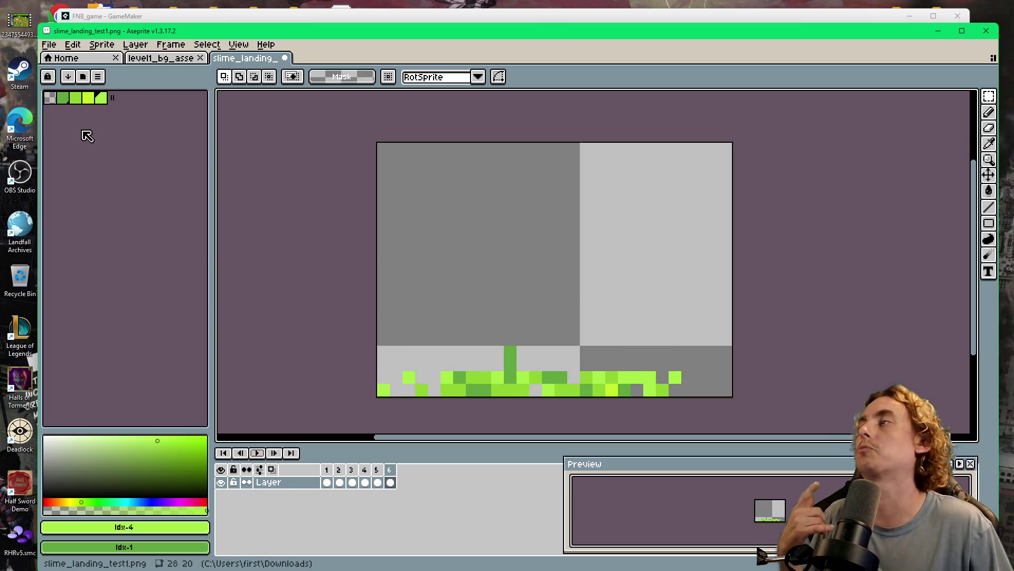
Save slime_landing_test1.png and return to GameMaker.
{"action": "left_click", "coordinate": [50, 45]}
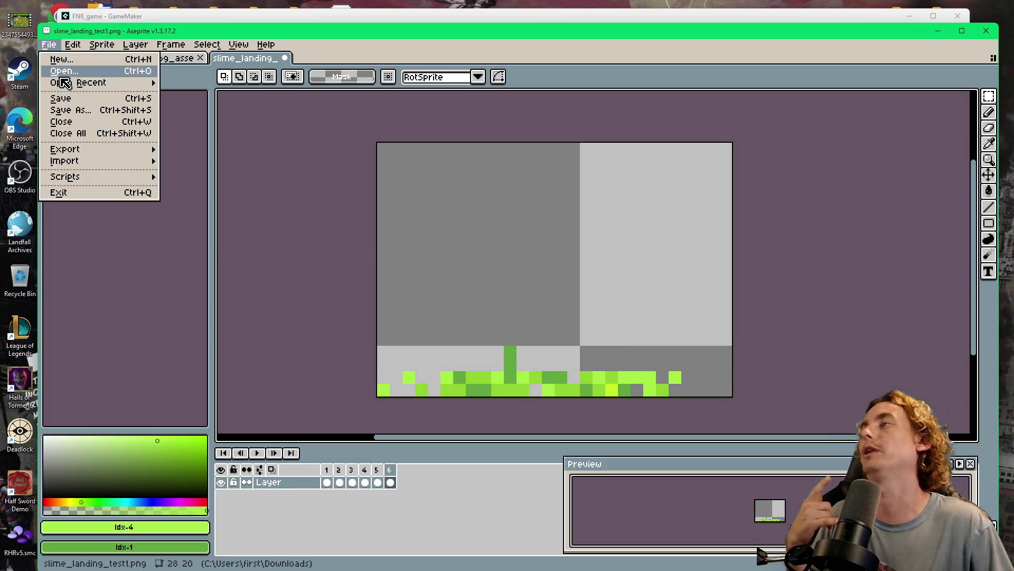
{"action": "left_click", "coordinate": [85, 98]}
{"action": "mouse_move", "coordinate": [636, 569]}
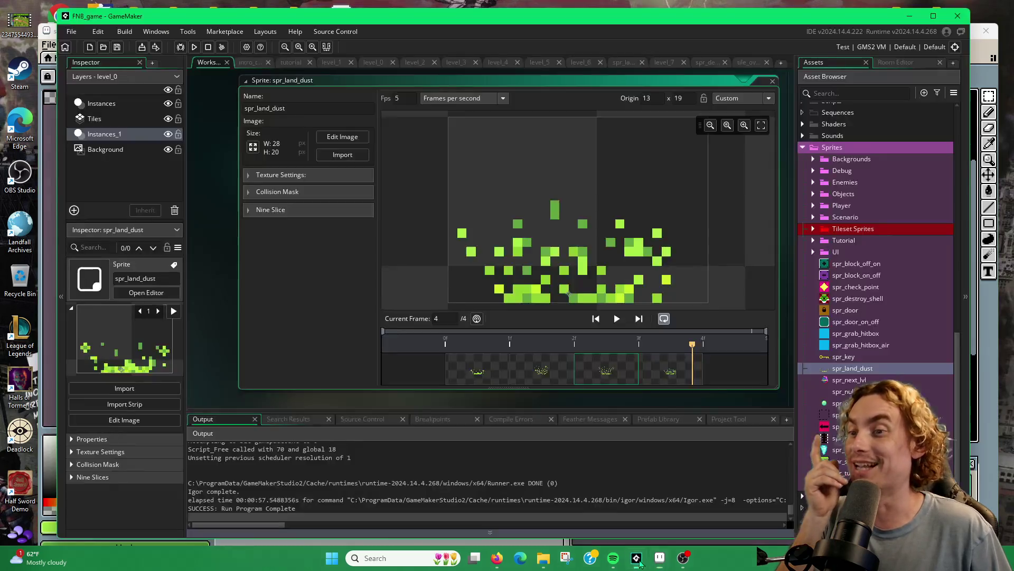
{"action": "left_click", "coordinate": [637, 558]}
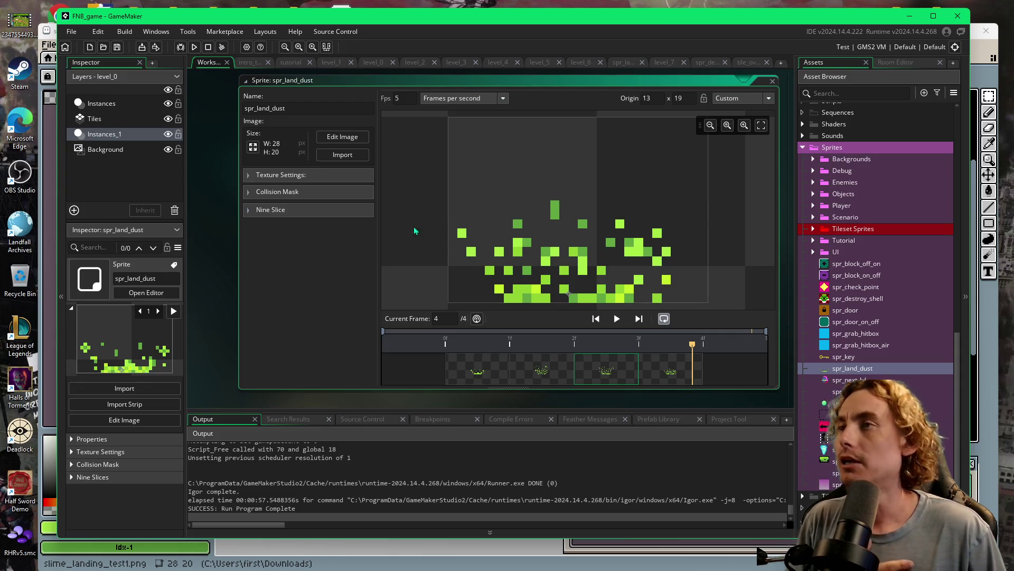
Import slime_landing_test1–6 from Downloads into spr_land_dust as six frames, then open Edit Image.
{"action": "left_click", "coordinate": [349, 155]}
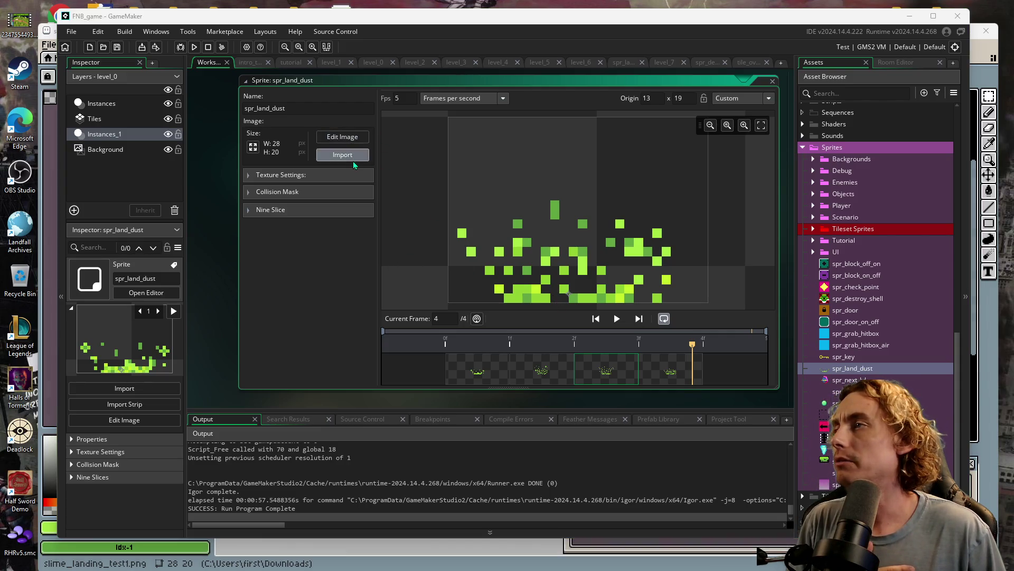
{"action": "scroll", "coordinate": [177, 167], "scroll_direction": "down", "scroll_amount": 2}
{"action": "left_click_drag", "start_coordinate": [156, 201], "coordinate": [192, 161]}
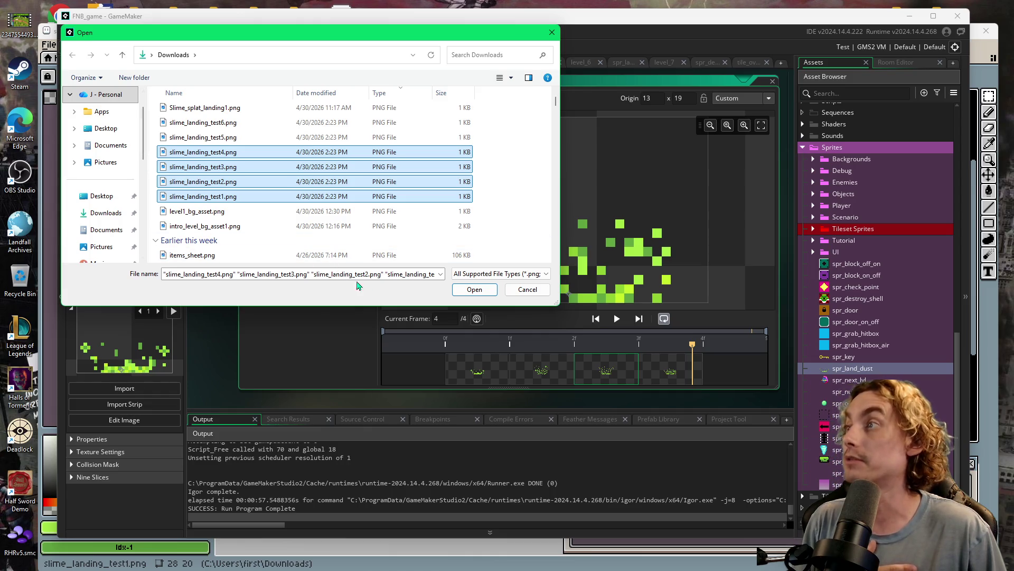
{"action": "left_click", "coordinate": [158, 211]}
{"action": "mouse_move", "coordinate": [157, 197]}
{"action": "left_mouse_down"}
{"action": "mouse_move", "coordinate": [189, 190]}
{"action": "mouse_move", "coordinate": [195, 127]}
{"action": "left_mouse_up"}
{"action": "left_click", "coordinate": [474, 289]}
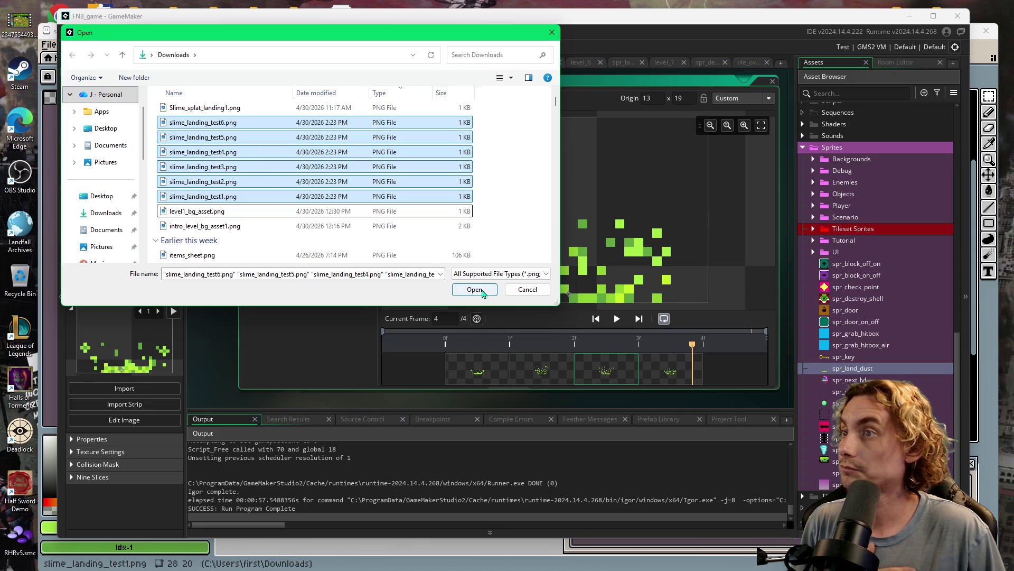
{"action": "left_click", "coordinate": [536, 299]}
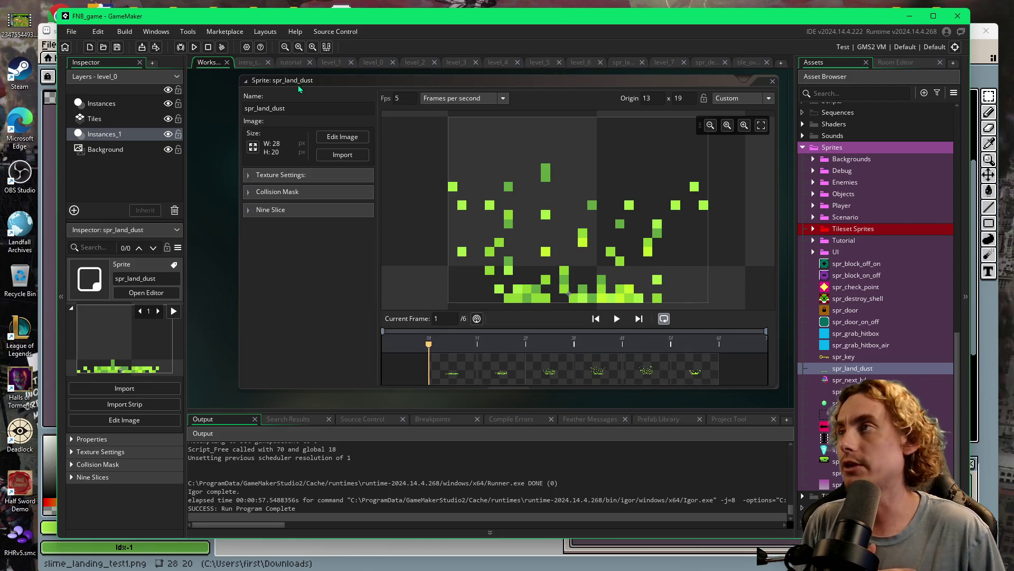
{"action": "left_click", "coordinate": [328, 141]}
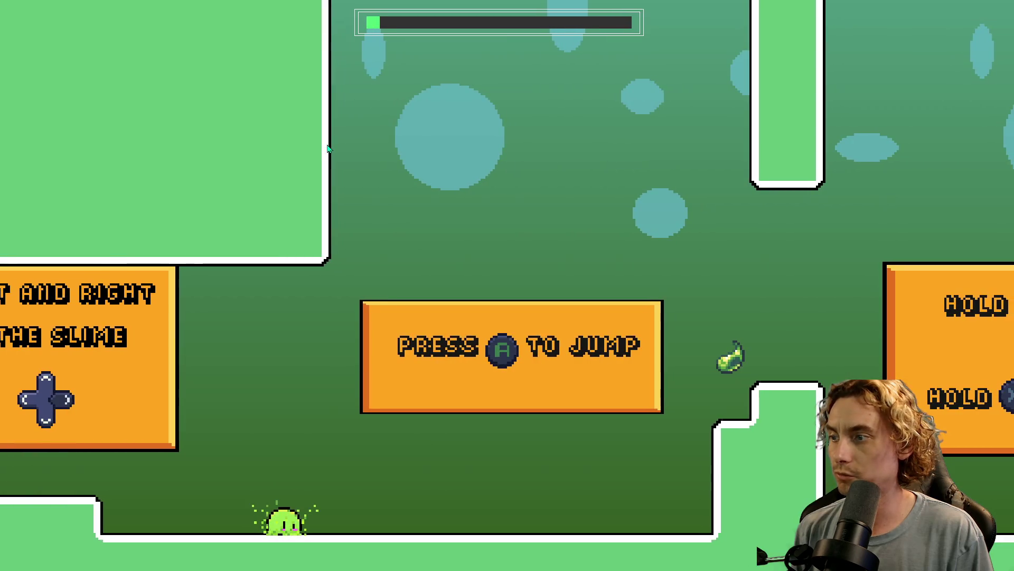
Jump the slime repeatedly while steering left and right to watch the landing dust puffs.
{"action": "key", "text": "space"}
{"action": "key", "text": "space"}
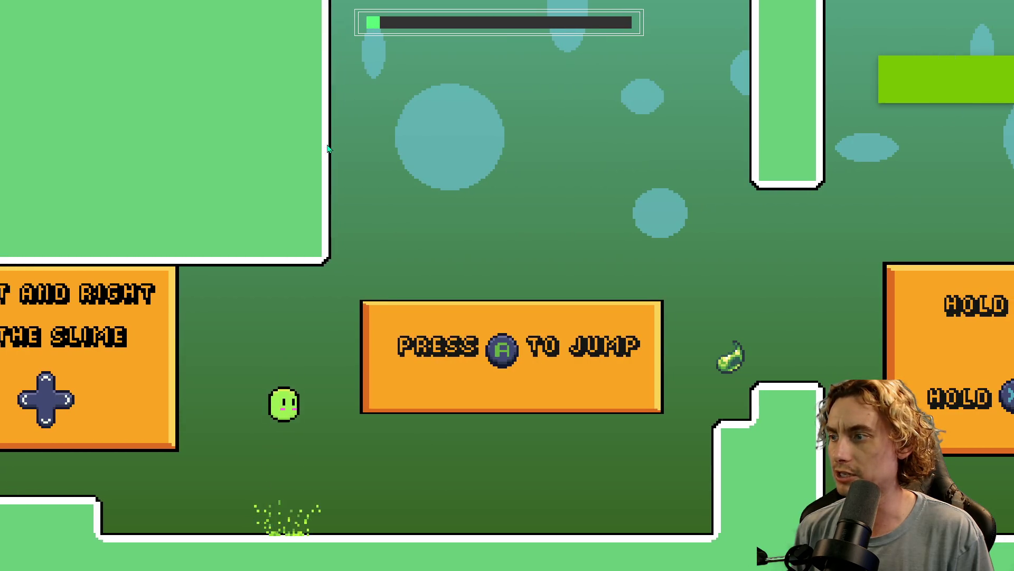
{"action": "key", "text": "space"}
{"action": "key", "text": "Left"}
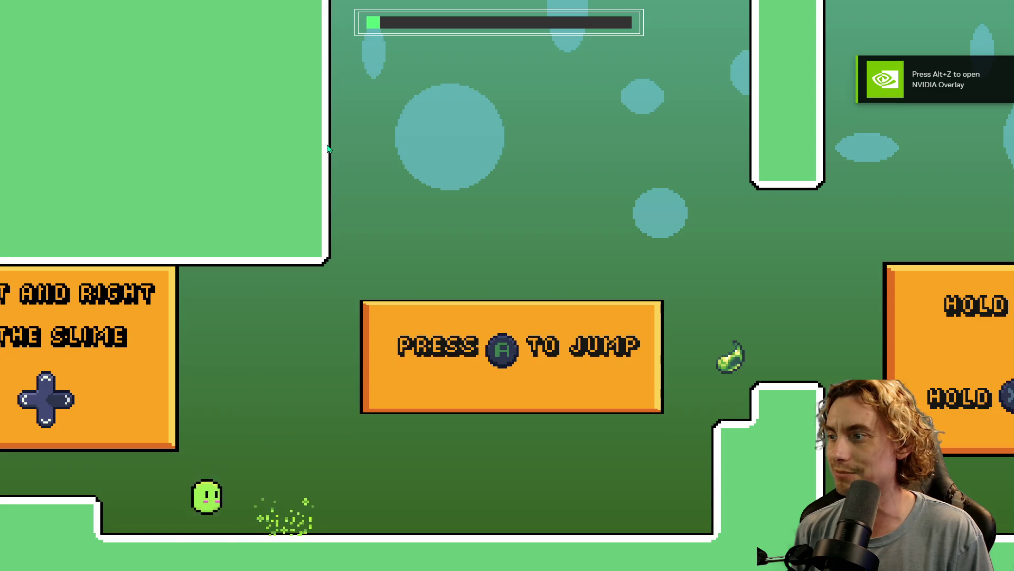
{"action": "key", "text": "space"}
{"action": "key", "text": "Right"}
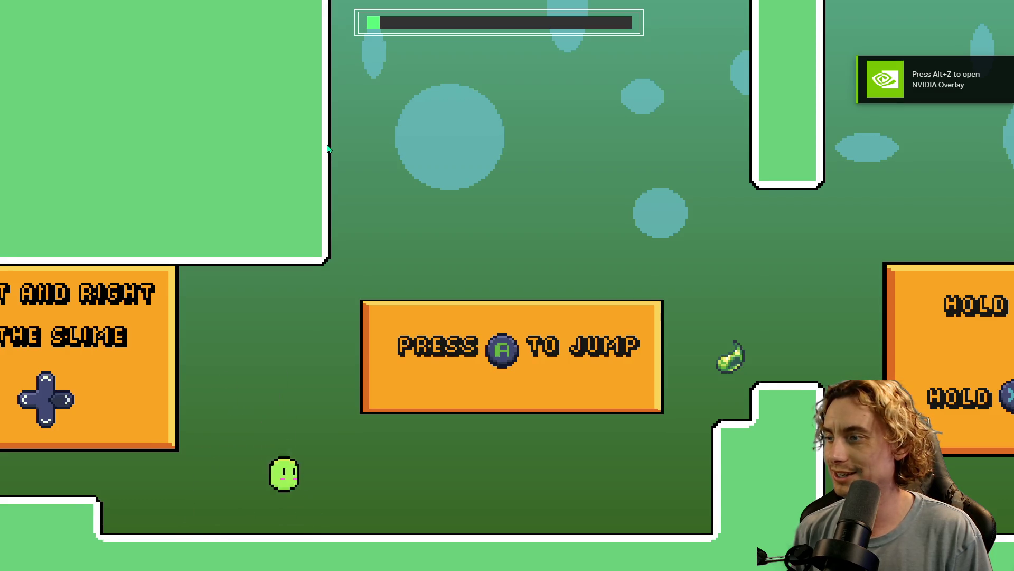
{"action": "key", "text": "Left"}
{"action": "key", "text": "space"}
{"action": "key", "text": "Right"}
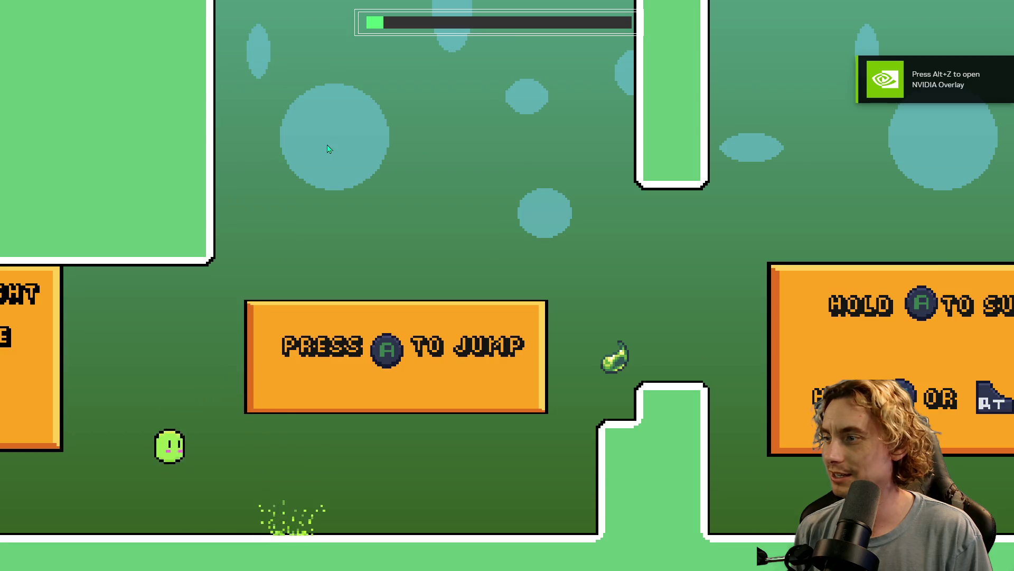
{"action": "key", "text": "space"}
{"action": "key", "text": "Left"}
{"action": "key", "text": "space"}
{"action": "key", "text": "Right"}
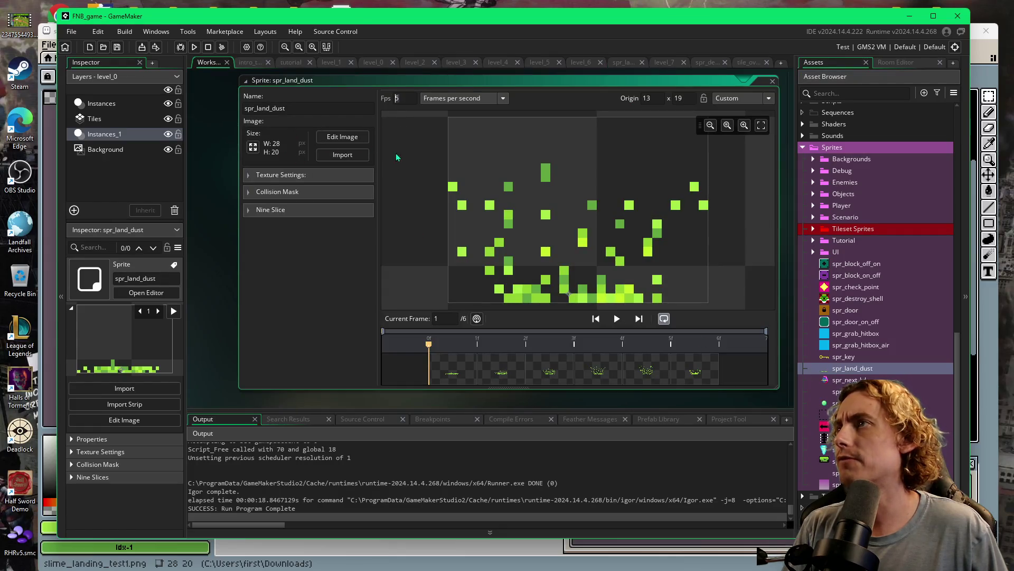
Set spr_land_dust to 7 fps, preview it, and run the game with F5.
{"action": "type", "text": "7"}
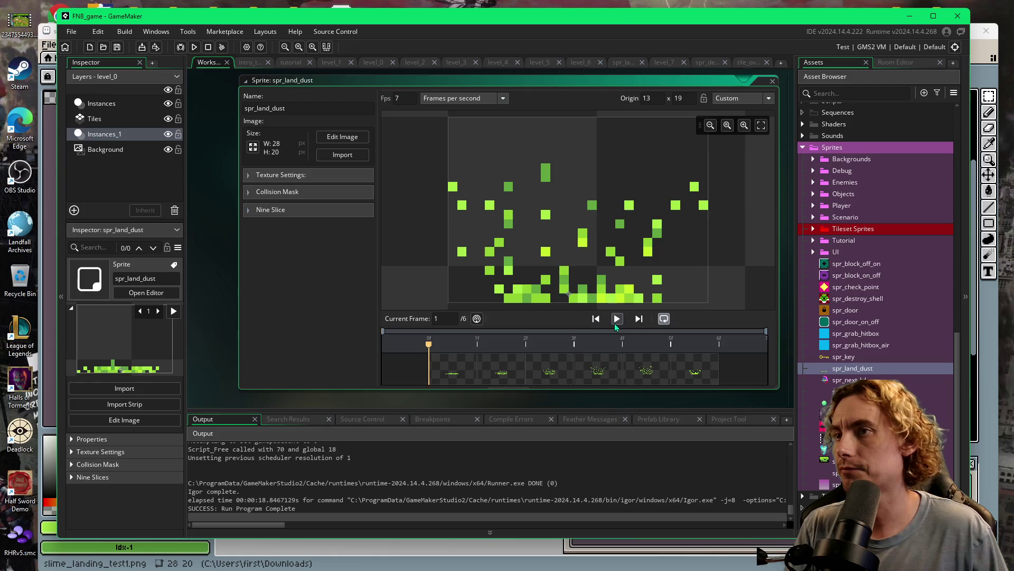
{"action": "left_click", "coordinate": [615, 323]}
{"action": "left_click", "coordinate": [616, 319]}
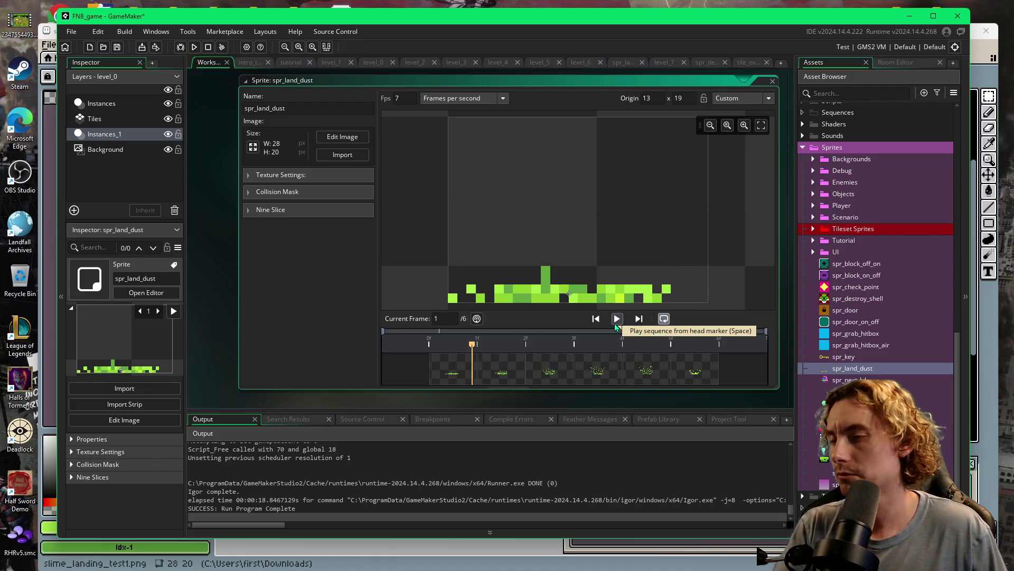
{"action": "key", "text": "F5"}
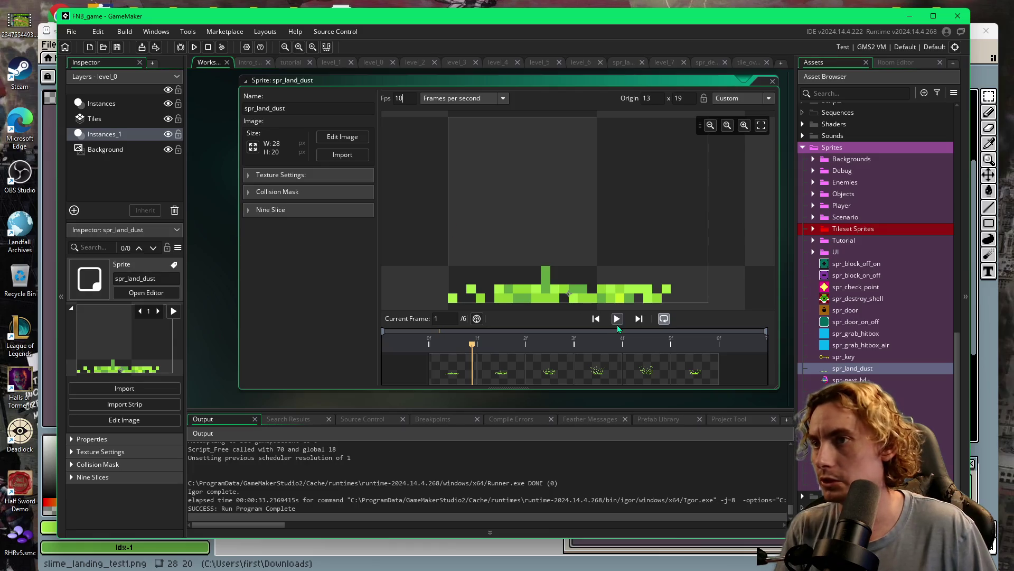
{"action": "type", "text": "10"}
Preview the dust at 10 and then 20 fps, rebuilding the game after each.
{"action": "left_click", "coordinate": [618, 323]}
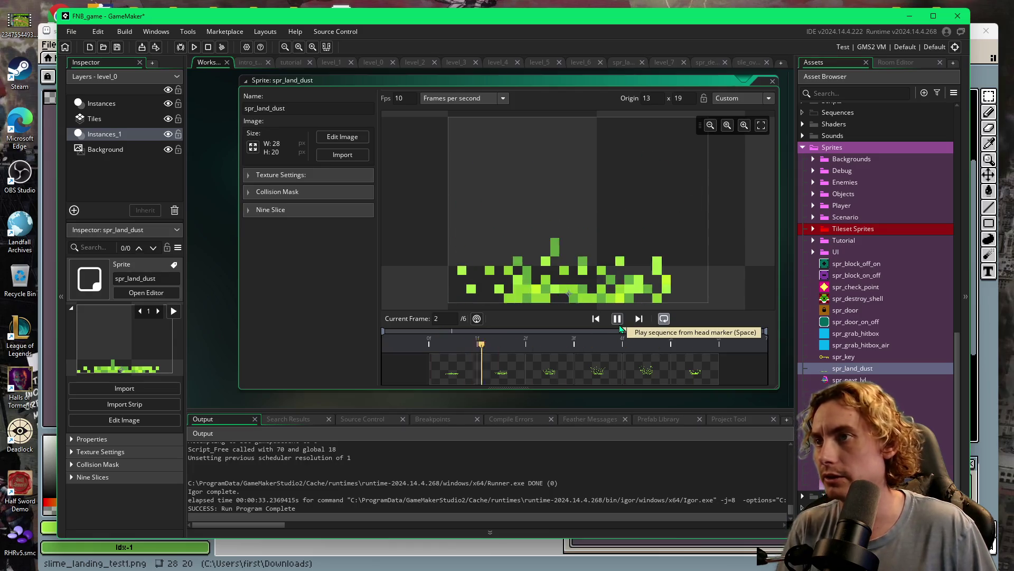
{"action": "key", "text": "F5"}
{"action": "type", "text": "20"}
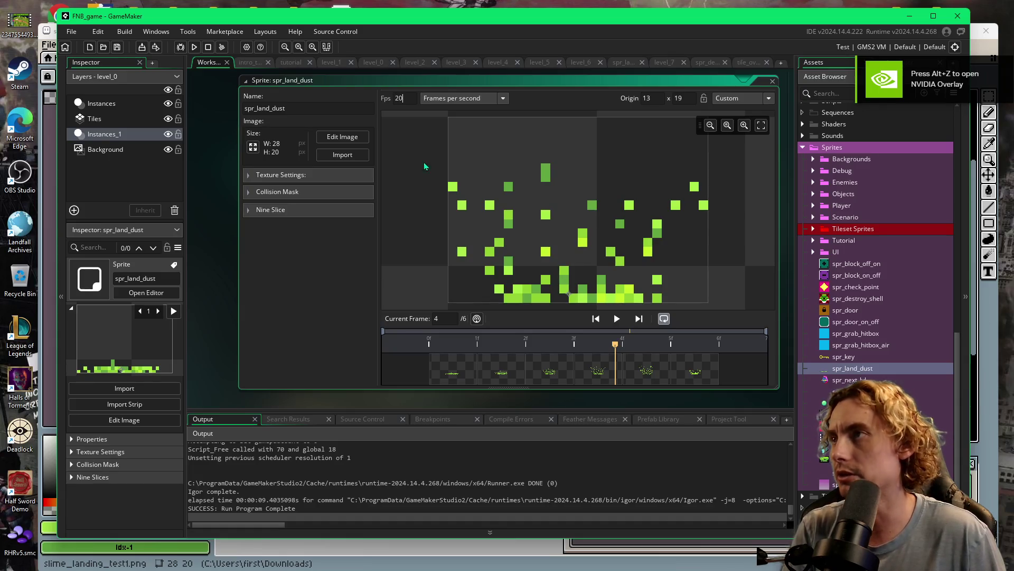
{"action": "left_click", "coordinate": [616, 319]}
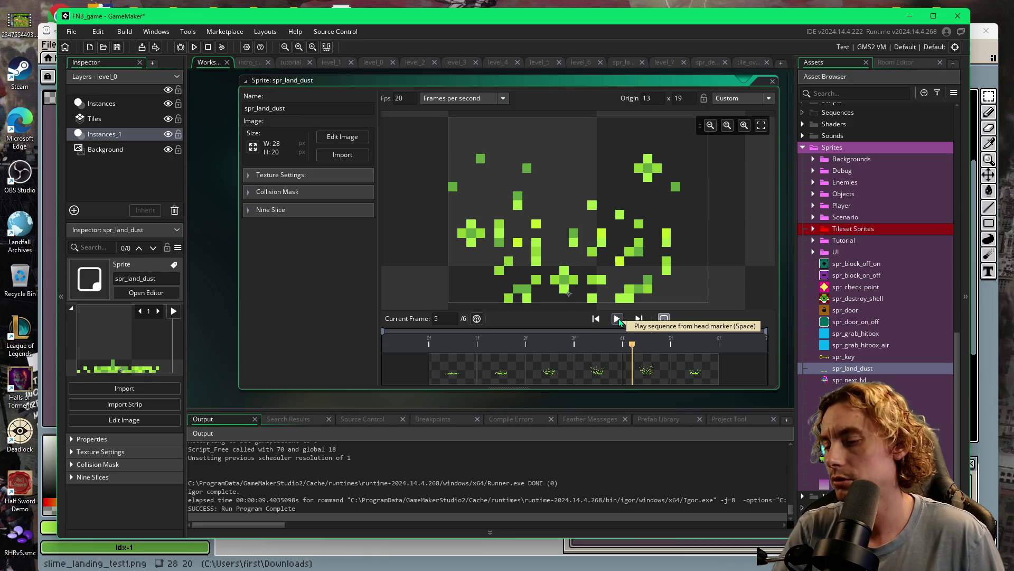
{"action": "key", "text": "F5"}
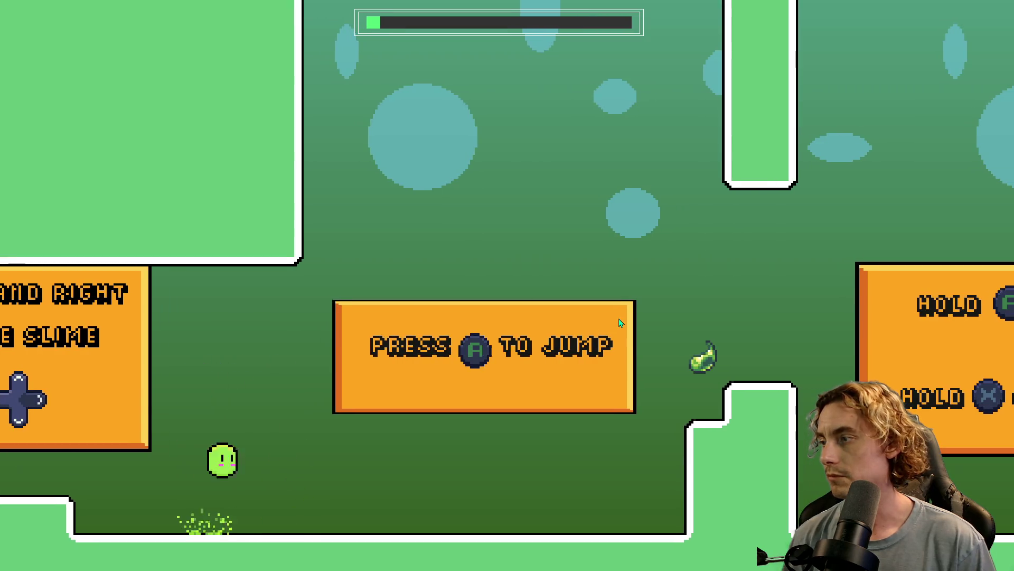
Run and hop the slime back and forth along the tutorial floor to watch the landing dust.
{"action": "key", "text": "Right"}
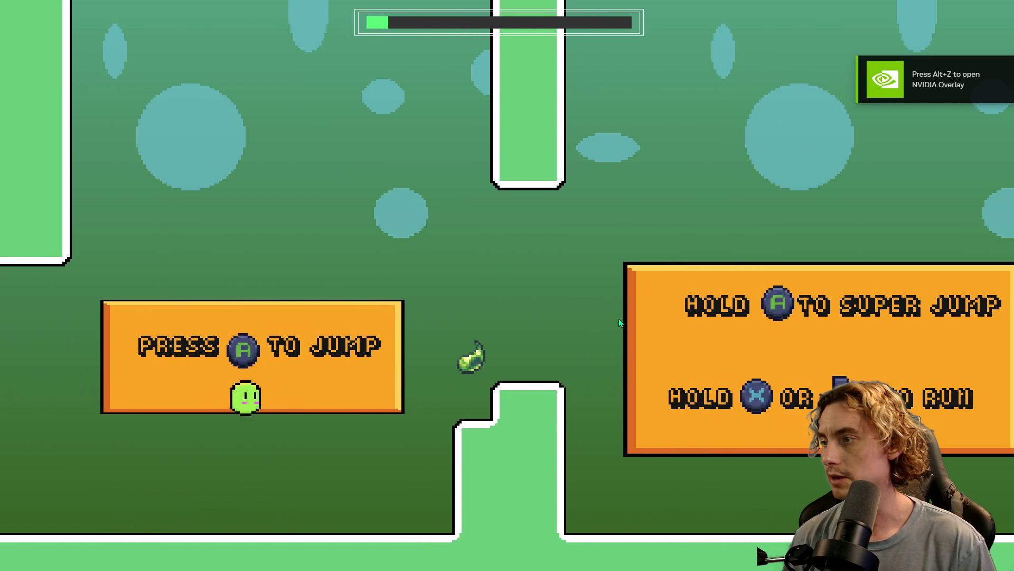
{"action": "key", "text": "Right"}
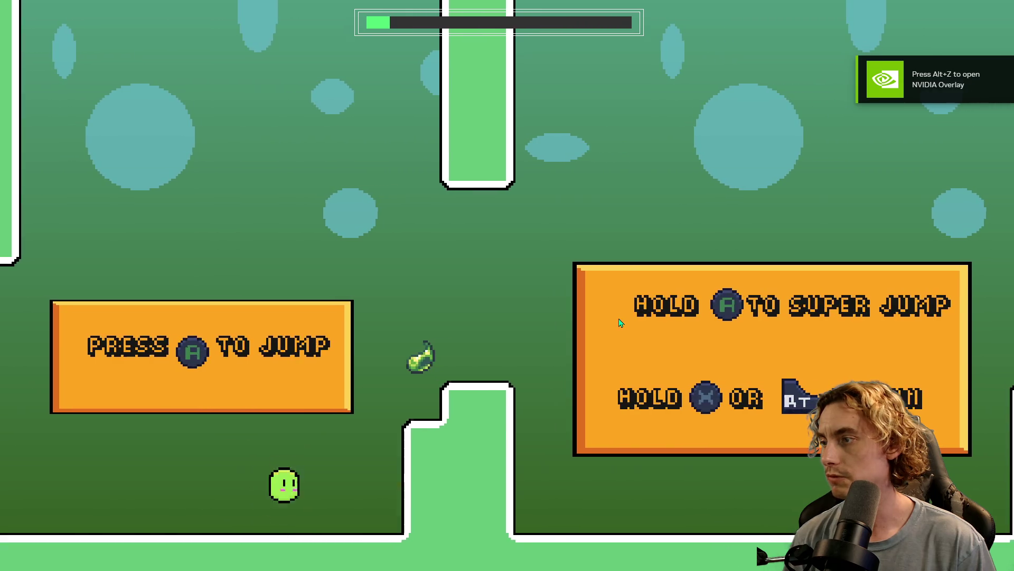
{"action": "key", "text": "Left"}
{"action": "key", "text": "Right"}
{"action": "key", "text": "Left"}
{"action": "key", "text": "Right"}
{"action": "key", "text": "Right"}
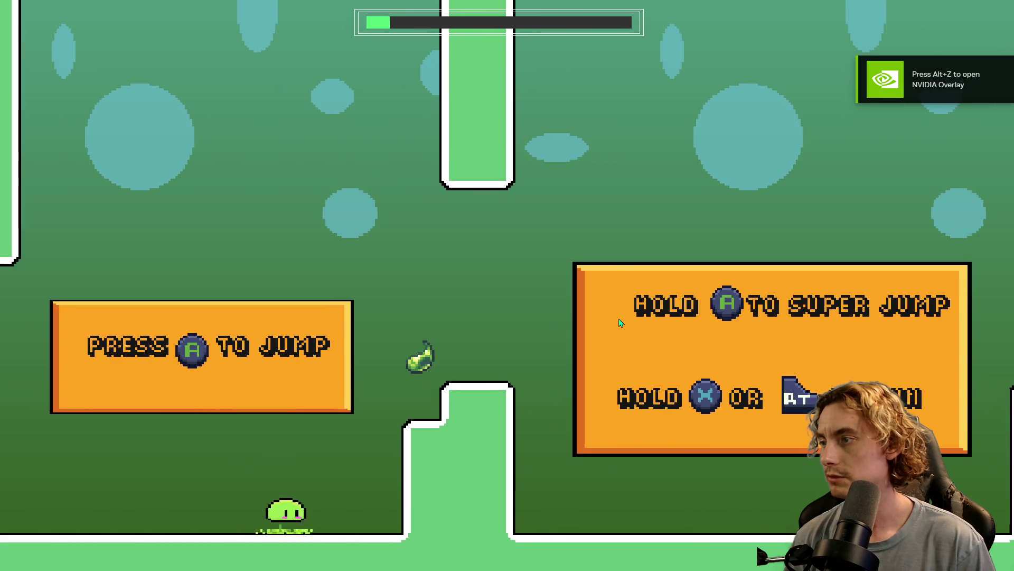
{"action": "key", "text": "space"}
{"action": "key", "text": "space"}
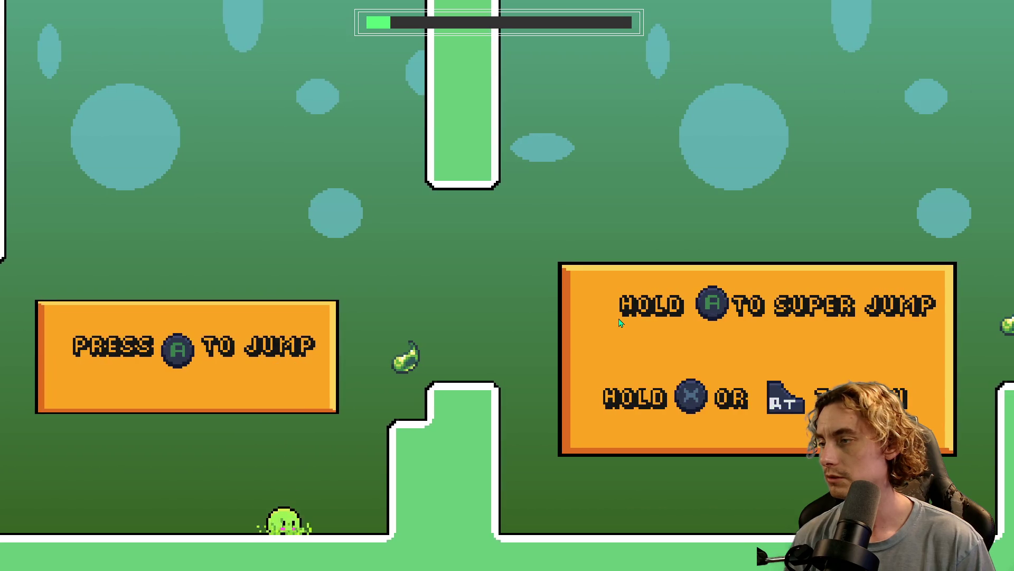
{"action": "key", "text": "space"}
{"action": "key", "text": "Left"}
{"action": "key", "text": "space"}
{"action": "key", "text": "Right"}
{"action": "key", "text": "space"}
{"action": "key", "text": "space"}
{"action": "key", "text": "Left"}
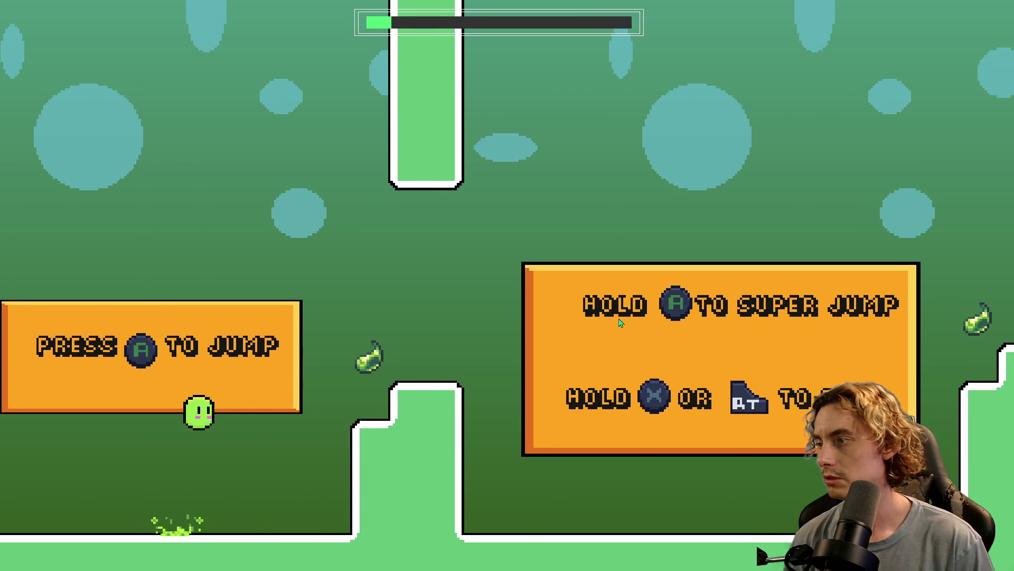
{"action": "key", "text": "Right"}
{"action": "key", "text": "space"}
{"action": "key", "text": "Left"}
{"action": "key", "text": "Left"}
{"action": "key", "text": "space"}
{"action": "key", "text": "space"}
{"action": "key", "text": "Right"}
{"action": "key", "text": "space"}
{"action": "key", "text": "Left"}
{"action": "key", "text": "Right"}
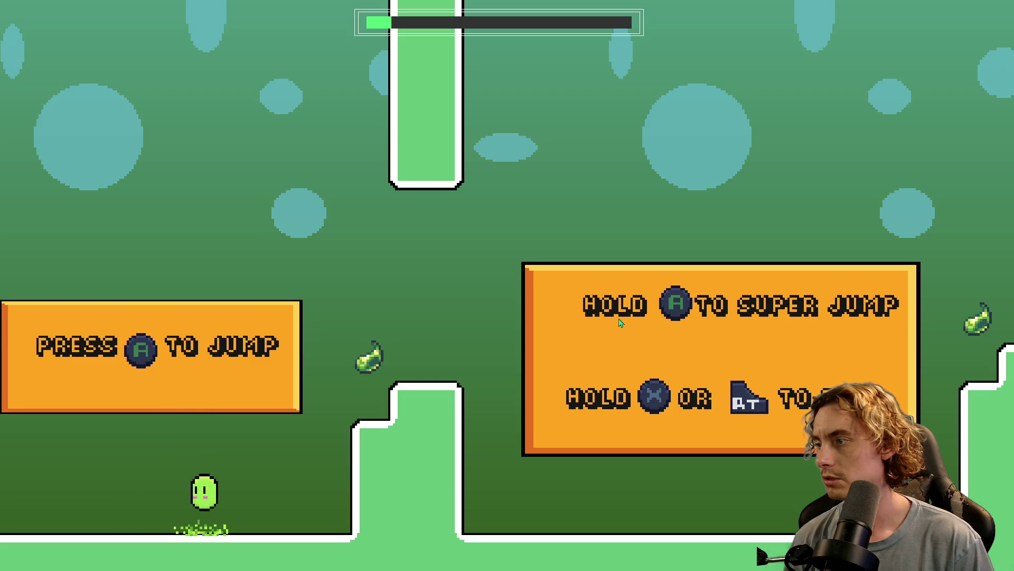
{"action": "key", "text": "Right"}
{"action": "key", "text": "space"}
{"action": "key", "text": "Left"}
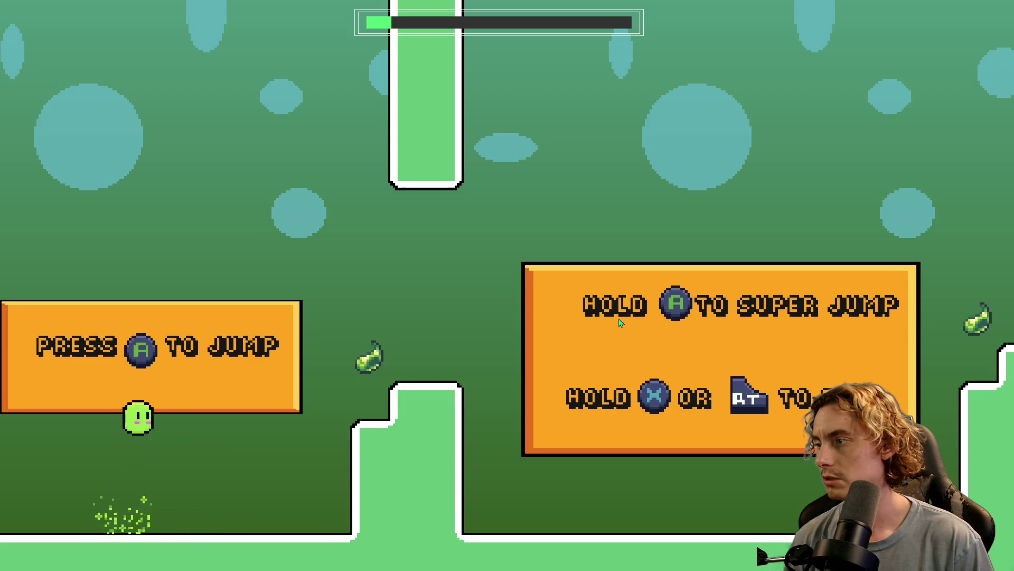
Climb onto the raised step and jump across the ledges, then quit and relaunch with F5.
{"action": "key", "text": "space"}
{"action": "key", "text": "Right"}
{"action": "key", "text": "space"}
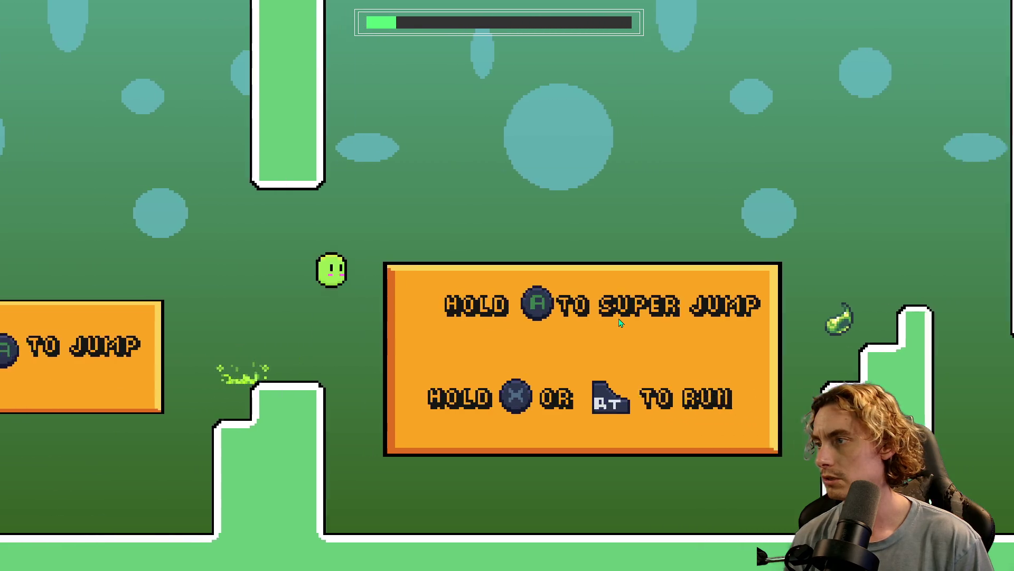
{"action": "key", "text": "Right"}
{"action": "key", "text": "space"}
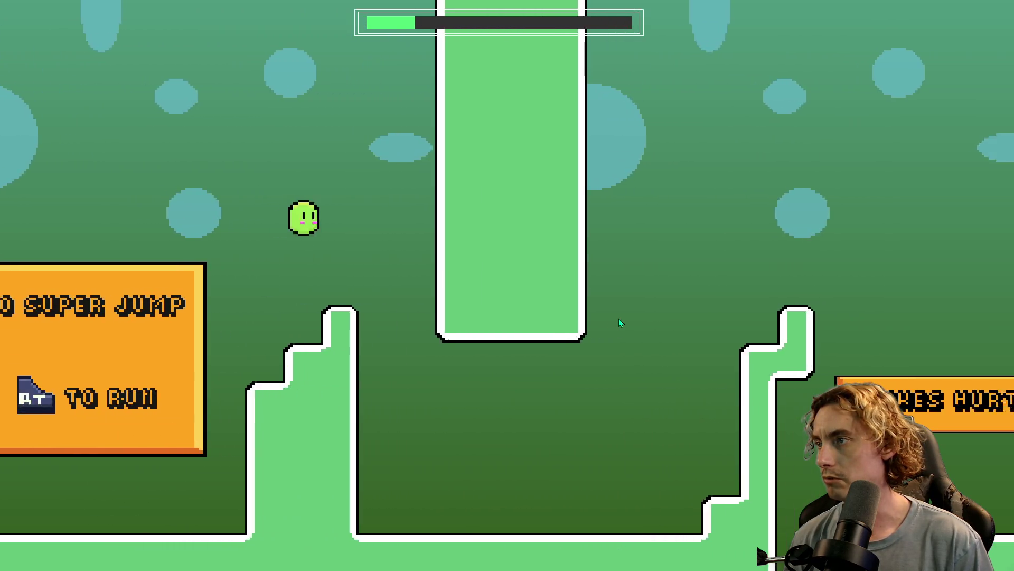
{"action": "key", "text": "Right"}
{"action": "key", "text": "space"}
{"action": "key", "text": "space"}
{"action": "key", "text": "Right"}
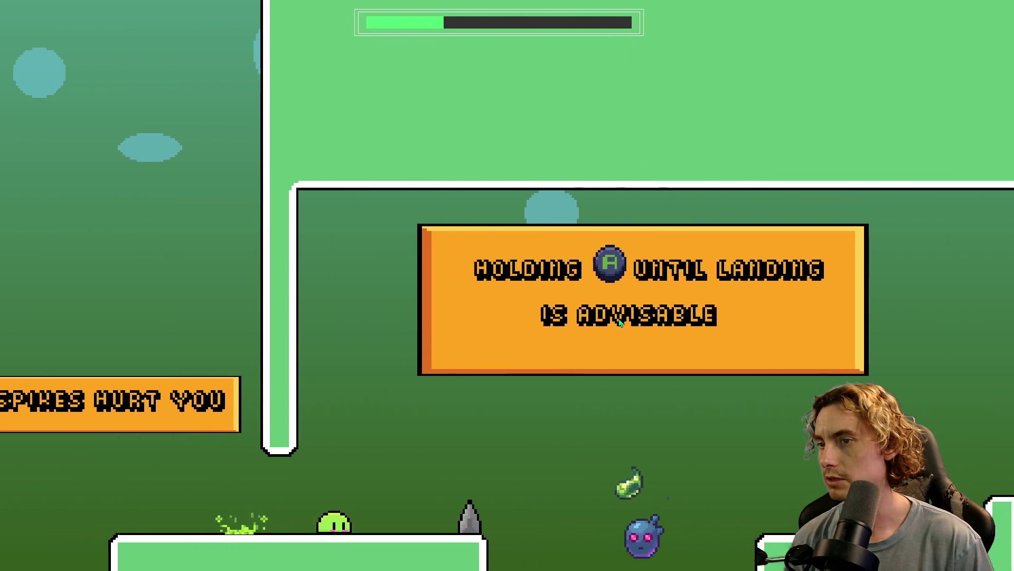
{"action": "key", "text": "space"}
{"action": "key", "text": "Right"}
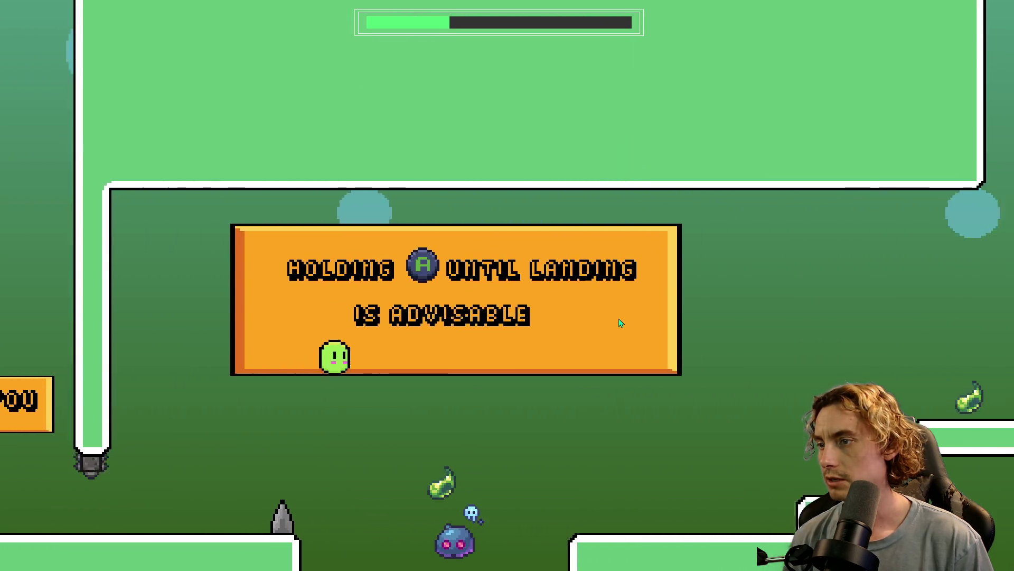
{"action": "key", "text": "space"}
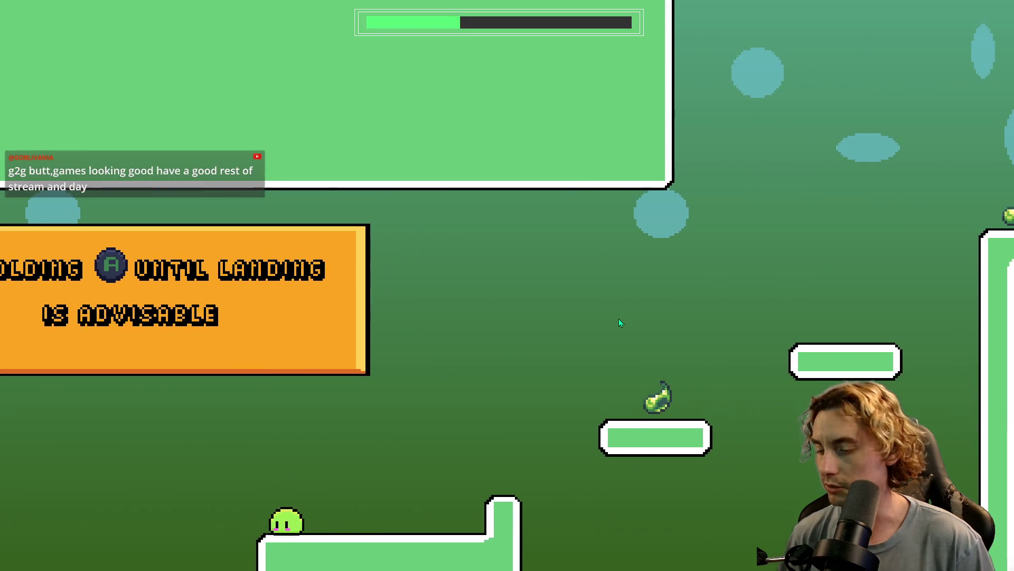
{"action": "key", "text": "Escape"}
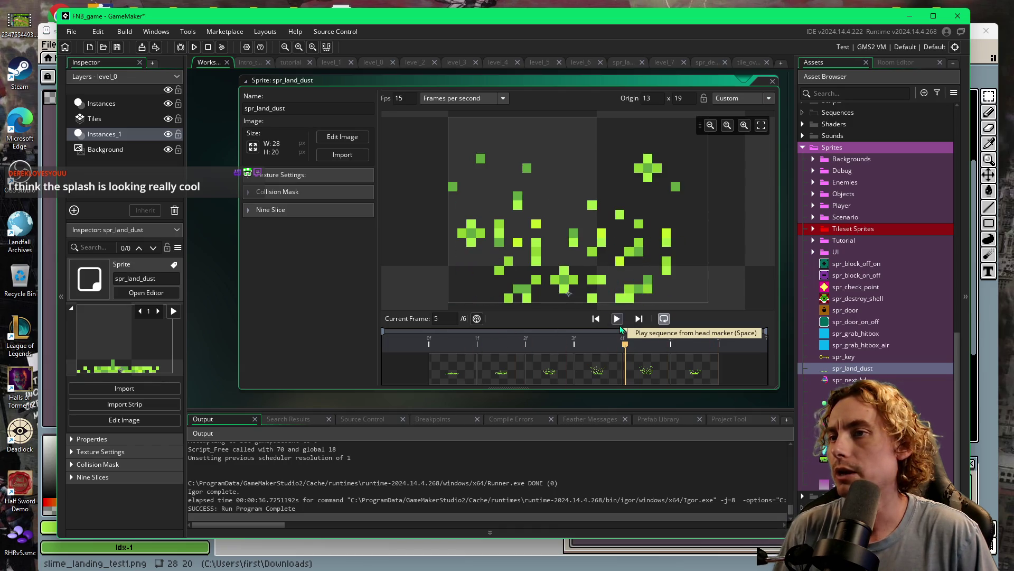
{"action": "key", "text": "F5"}
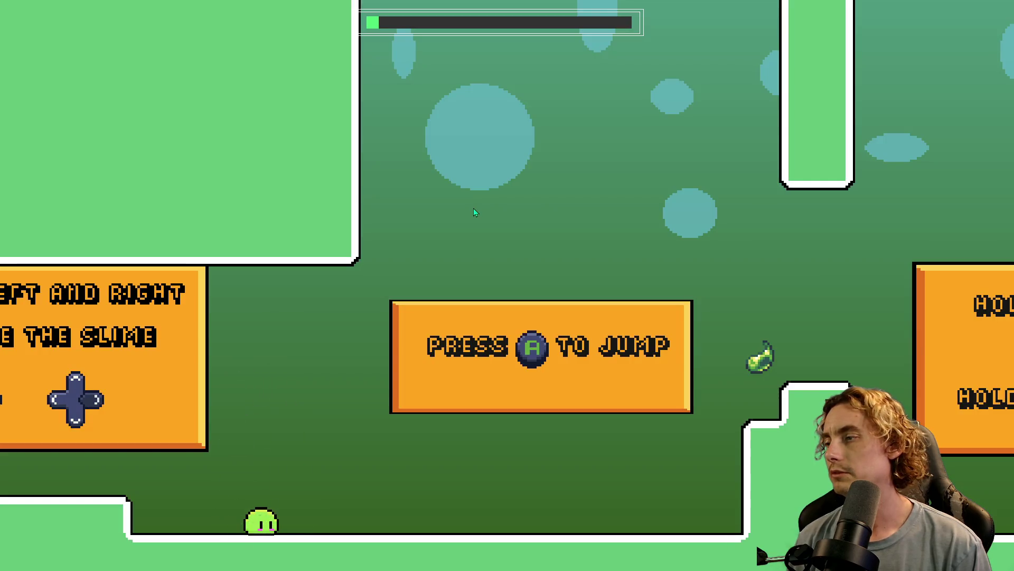
Jump twice at the level start, moving right, to check the 15 fps dust puff.
{"action": "key", "text": "space"}
{"action": "key", "text": "Right"}
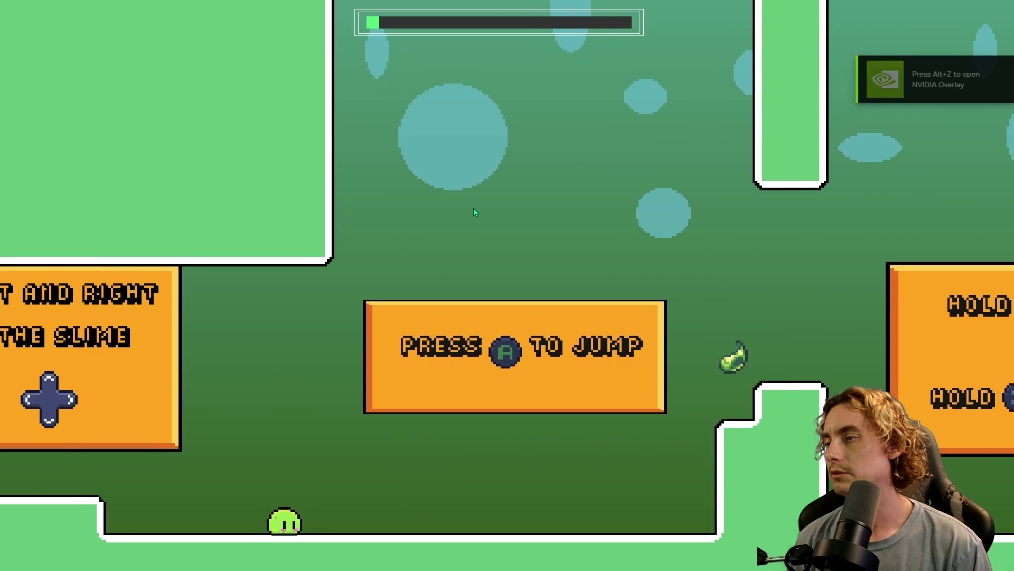
{"action": "key", "text": "space"}
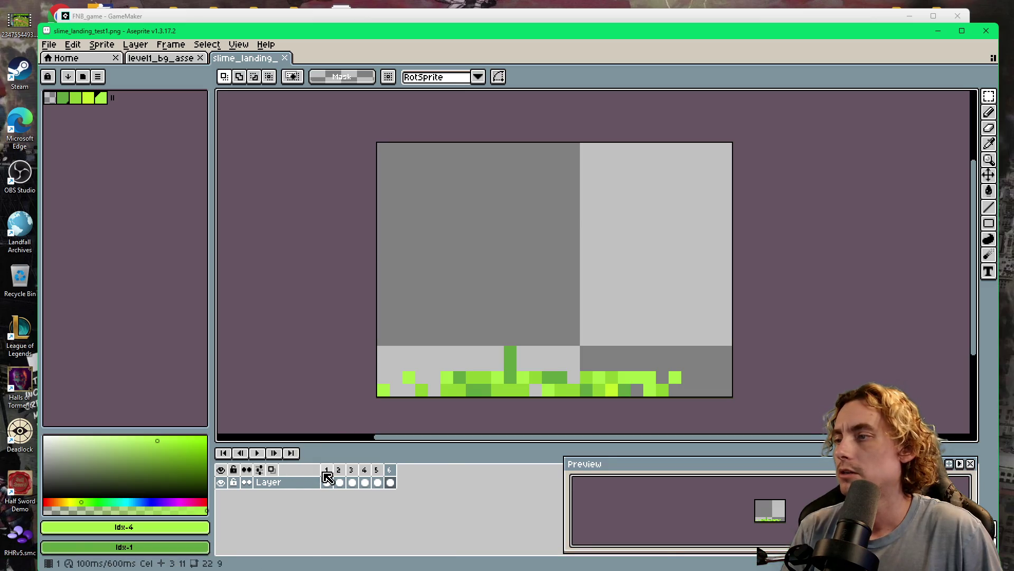
Shift the upper splash pixels down on frames 1 and 2.
{"action": "left_click", "coordinate": [326, 470]}
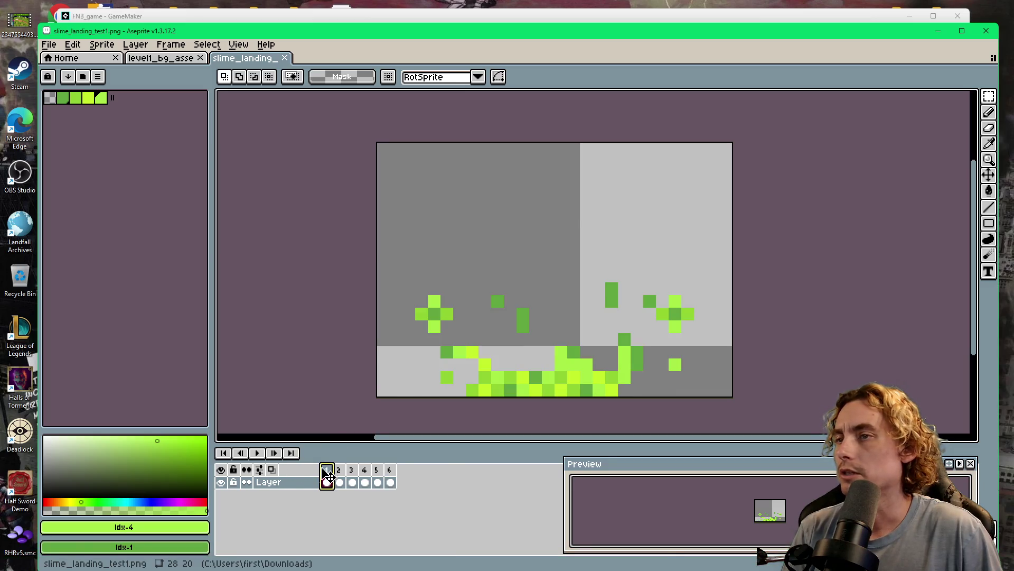
{"action": "mouse_move", "coordinate": [396, 237]}
{"action": "left_mouse_down"}
{"action": "mouse_move", "coordinate": [655, 278]}
{"action": "mouse_move", "coordinate": [720, 328]}
{"action": "mouse_move", "coordinate": [664, 354]}
{"action": "left_mouse_up"}
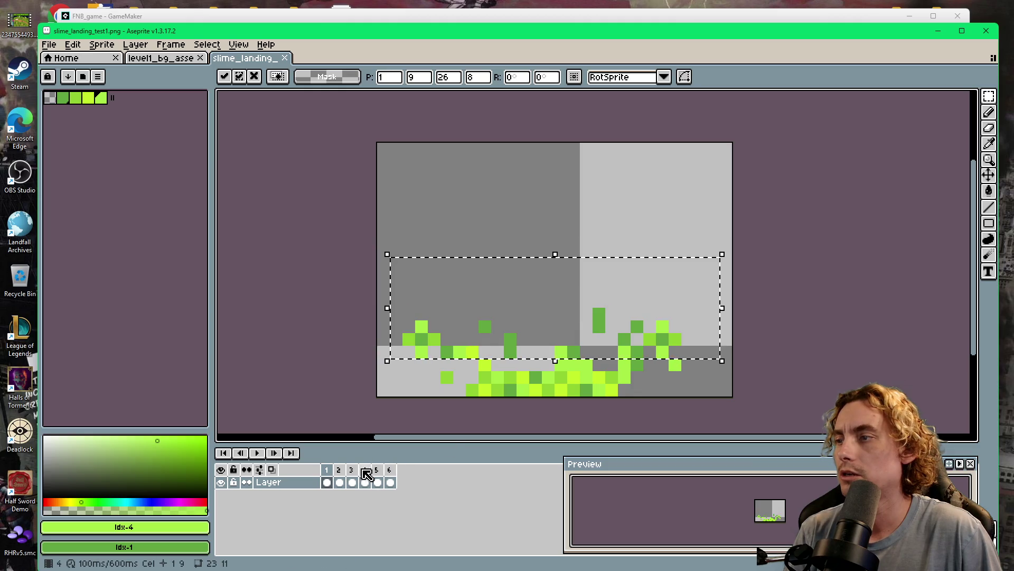
{"action": "left_click", "coordinate": [339, 480]}
{"action": "left_click", "coordinate": [408, 174]}
{"action": "left_click_drag", "start_coordinate": [378, 171], "coordinate": [729, 267]}
{"action": "key", "text": "Down"}
{"action": "key", "text": "Down"}
{"action": "key", "text": "Down"}
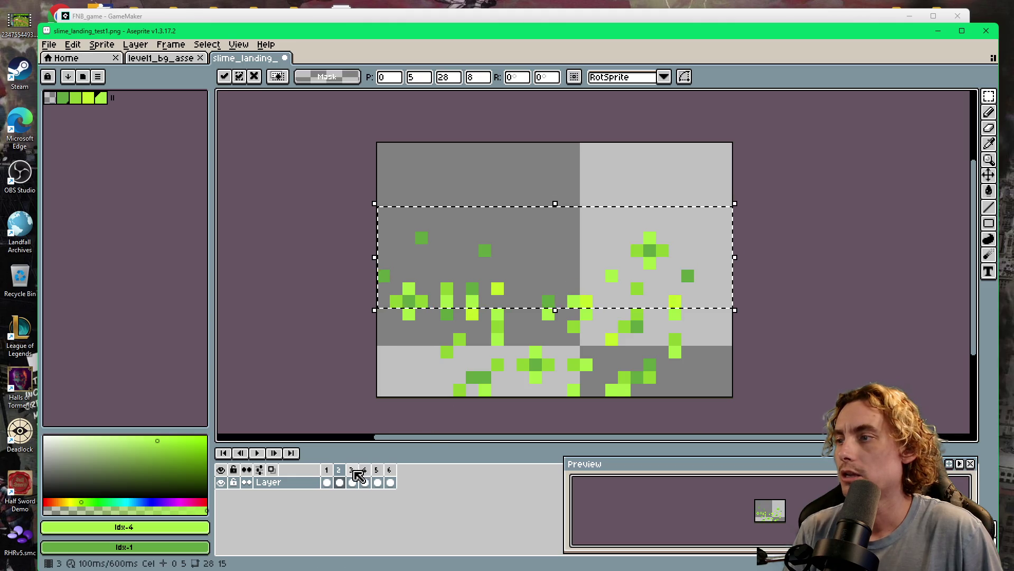
{"action": "left_click", "coordinate": [351, 482]}
{"action": "left_click", "coordinate": [327, 482]}
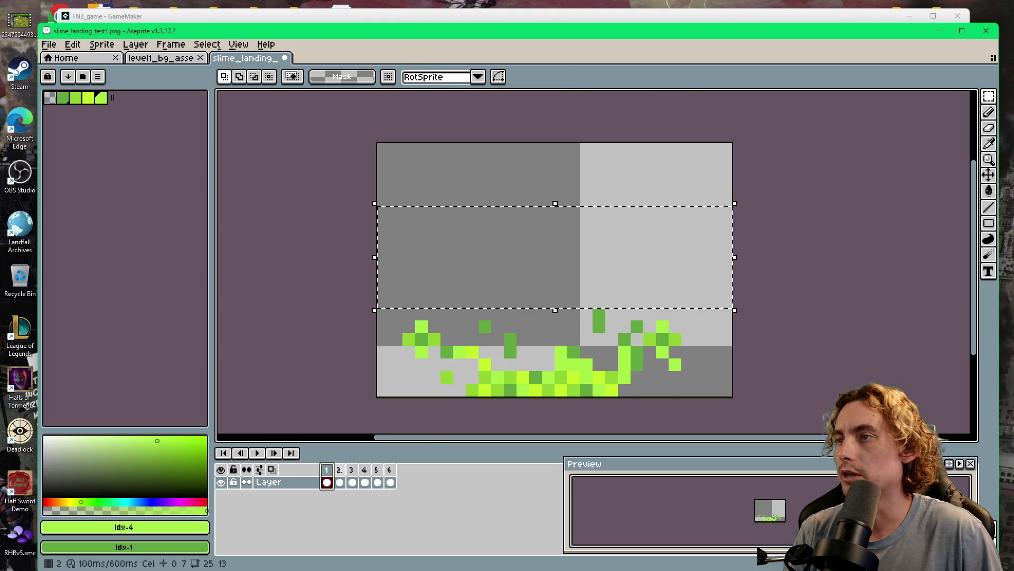
{"action": "left_click", "coordinate": [339, 482]}
Raise frame 3's splash pixels two pixels and compare it against frames 1–2.
{"action": "left_click", "coordinate": [352, 482]}
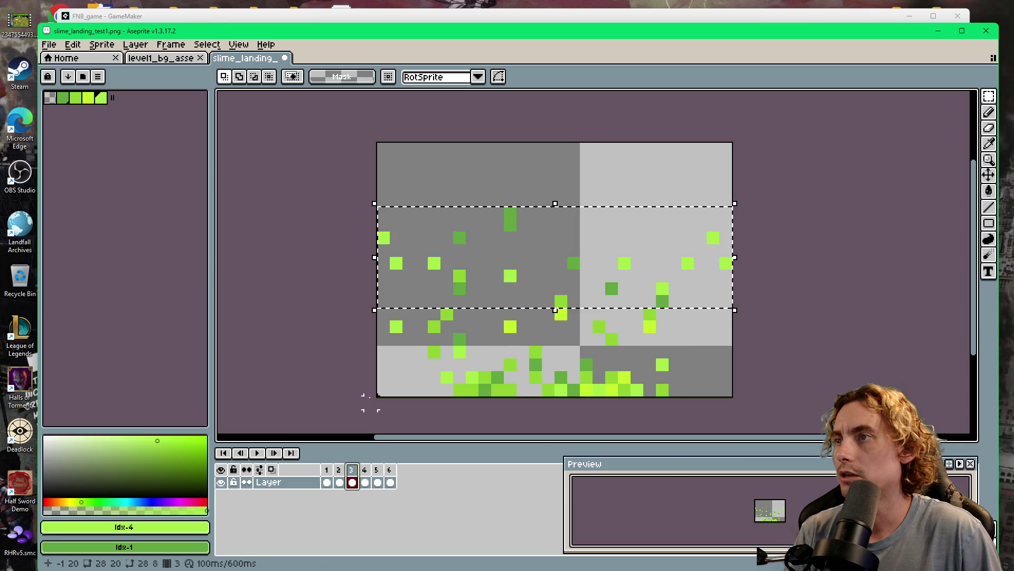
{"action": "left_click_drag", "start_coordinate": [527, 279], "coordinate": [528, 257]}
{"action": "key", "text": "Return"}
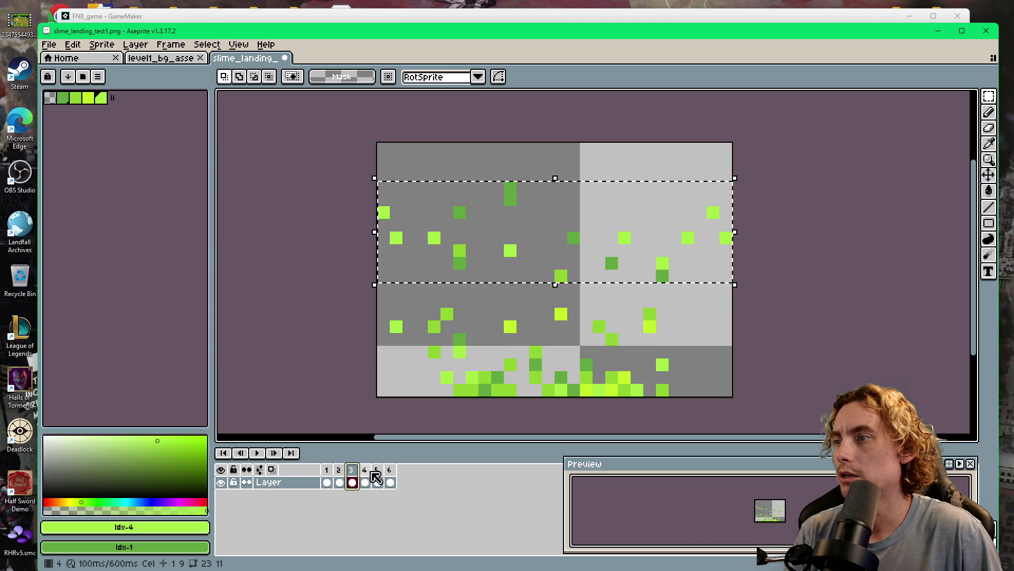
{"action": "left_click", "coordinate": [339, 482]}
{"action": "left_click", "coordinate": [328, 480]}
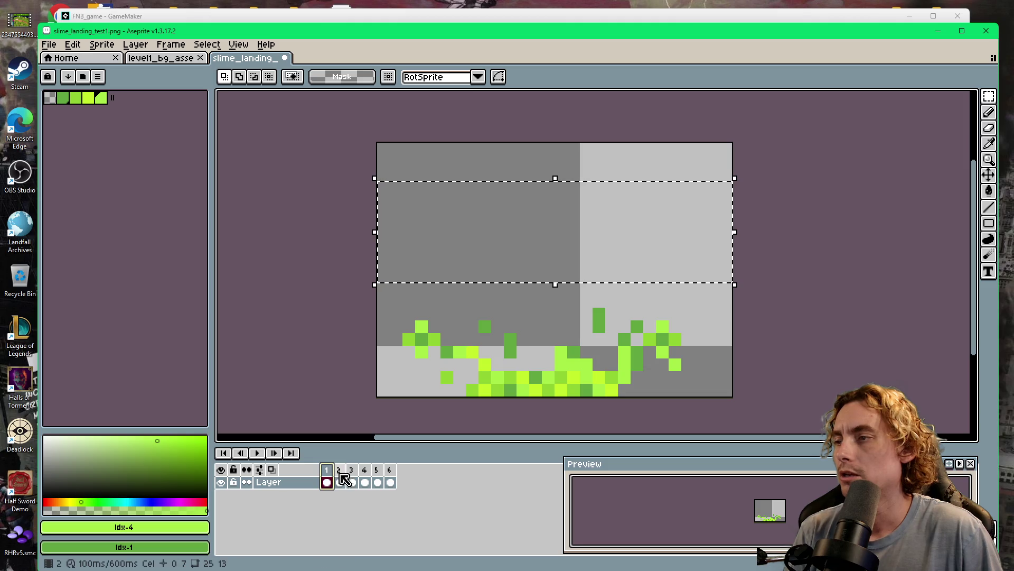
{"action": "left_click", "coordinate": [342, 479]}
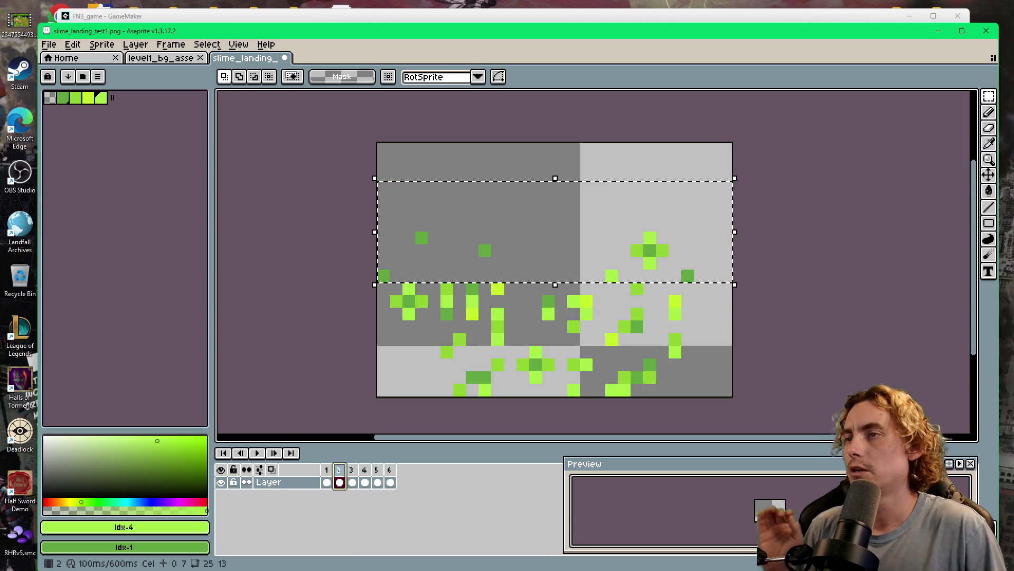
{"action": "left_click", "coordinate": [352, 482]}
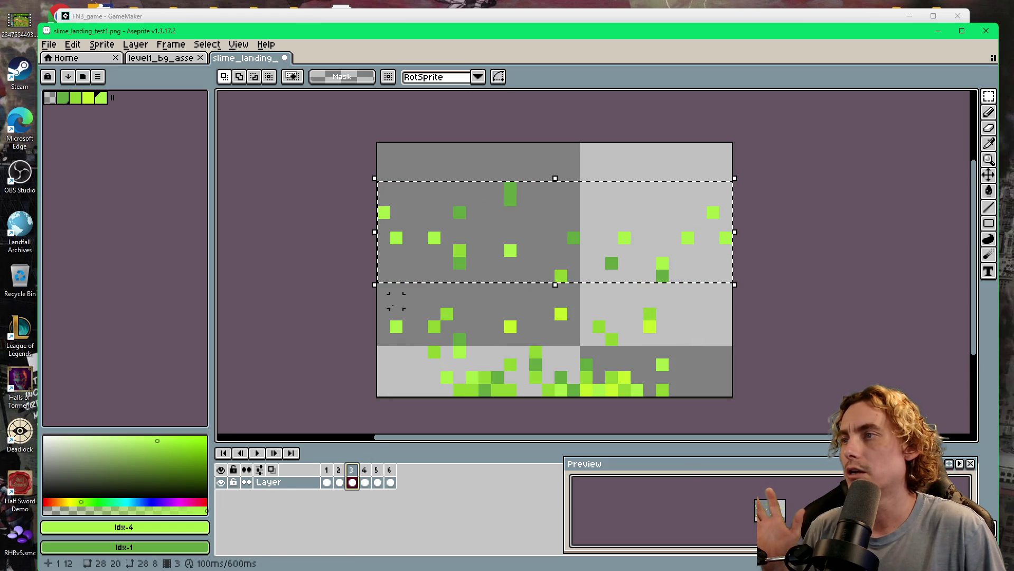
{"action": "left_click", "coordinate": [396, 339]}
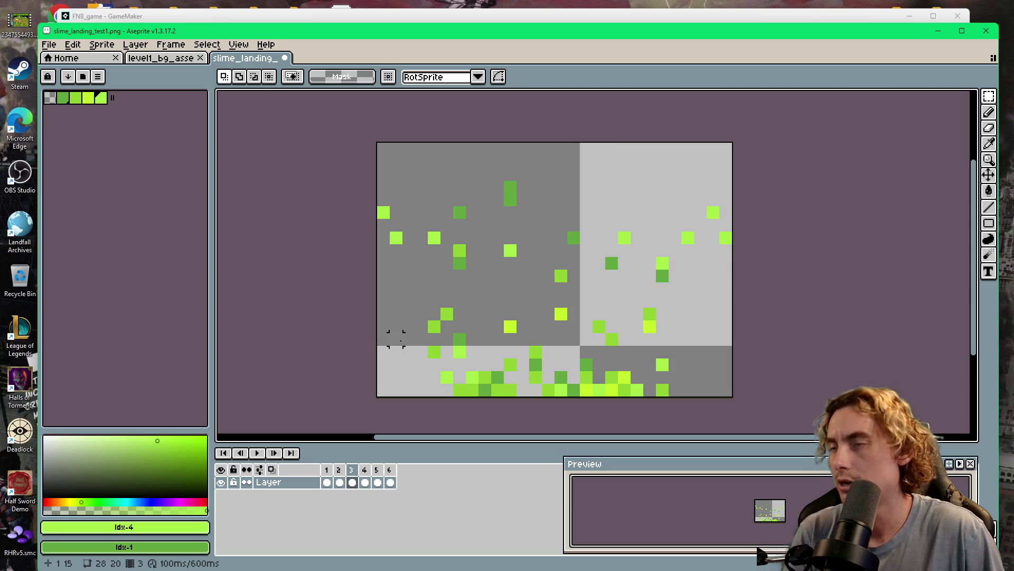
On frame 4, move the left splash cluster up-left and the right cluster up-right.
{"action": "left_click", "coordinate": [369, 470]}
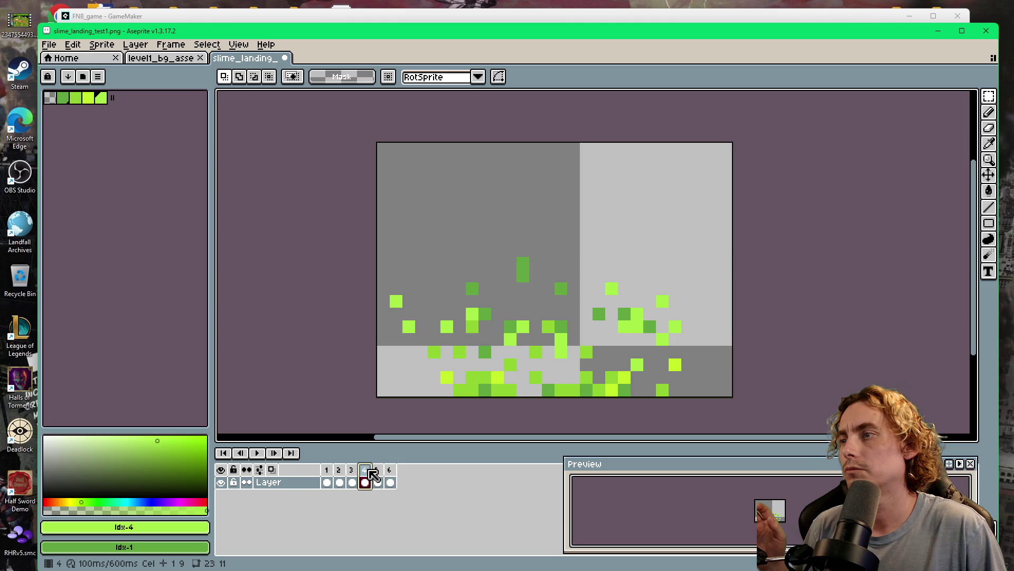
{"action": "mouse_move", "coordinate": [402, 231]}
{"action": "left_mouse_down"}
{"action": "mouse_move", "coordinate": [469, 339]}
{"action": "mouse_move", "coordinate": [442, 306]}
{"action": "left_mouse_up"}
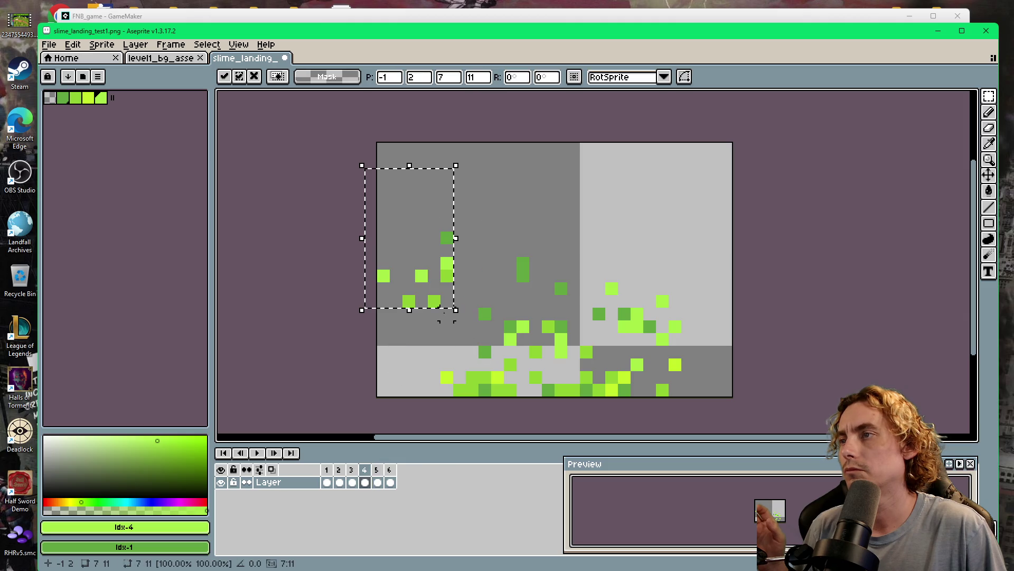
{"action": "mouse_move", "coordinate": [624, 251]}
{"action": "left_mouse_down"}
{"action": "mouse_move", "coordinate": [689, 353]}
{"action": "mouse_move", "coordinate": [685, 327]}
{"action": "left_mouse_up"}
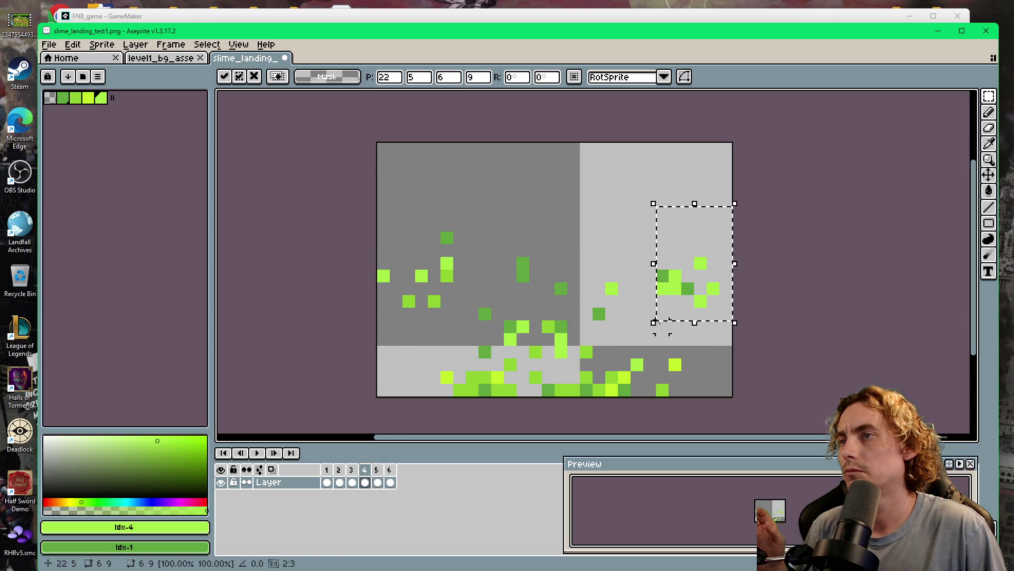
{"action": "left_click_drag", "start_coordinate": [506, 232], "coordinate": [591, 317]}
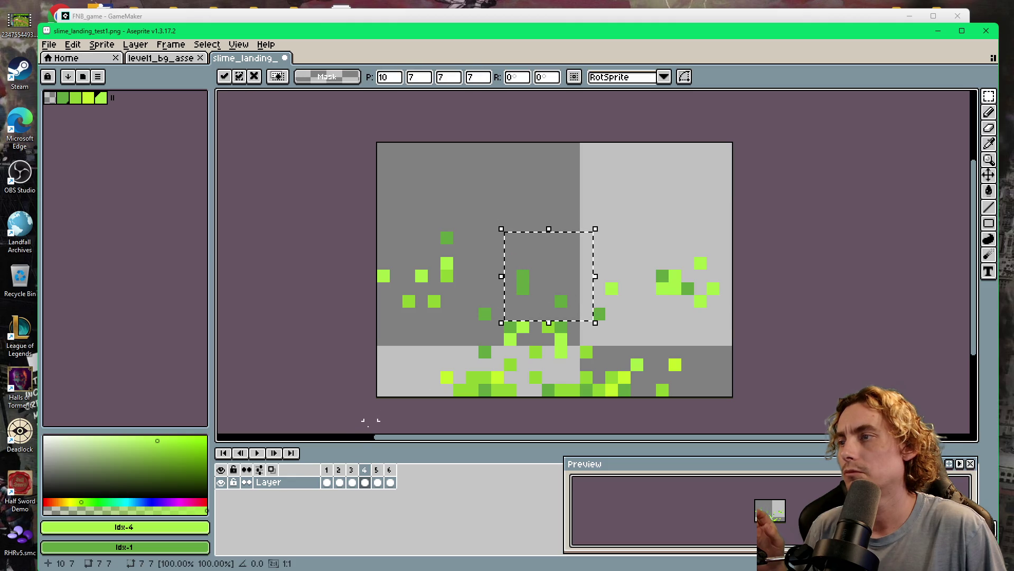
{"action": "left_click", "coordinate": [356, 473]}
{"action": "left_click", "coordinate": [365, 478]}
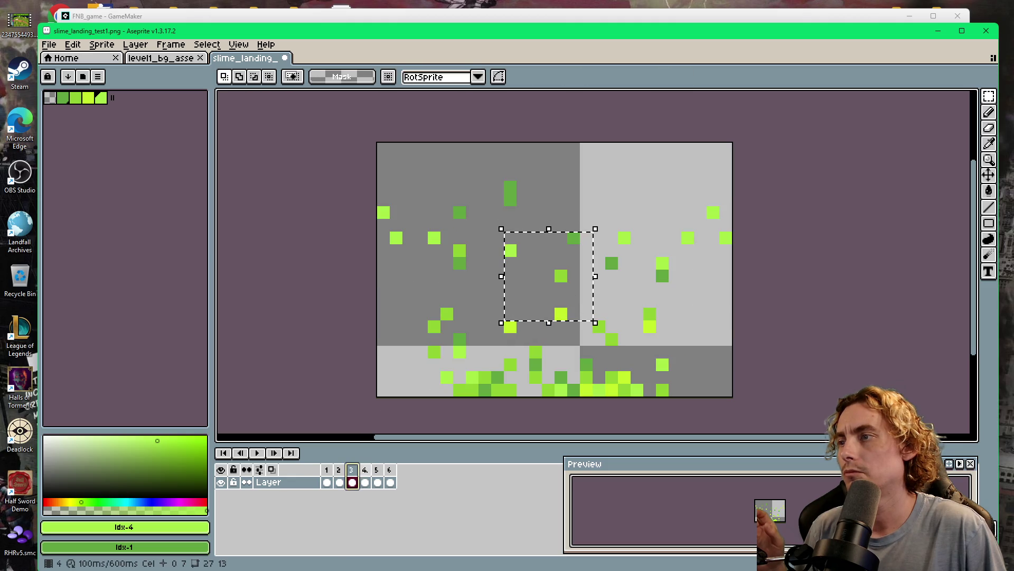
{"action": "left_click", "coordinate": [377, 482]}
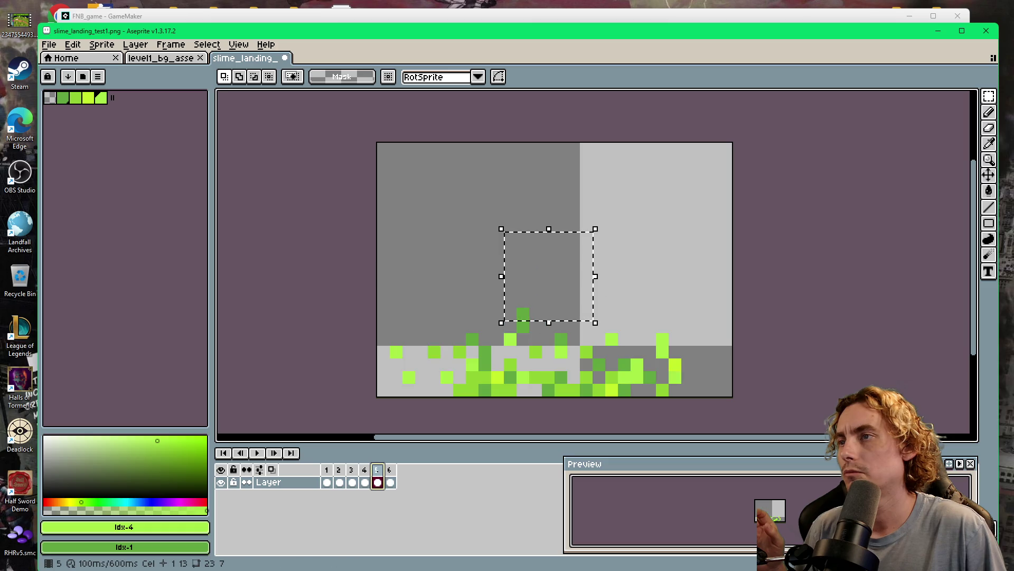
{"action": "left_click", "coordinate": [390, 482]}
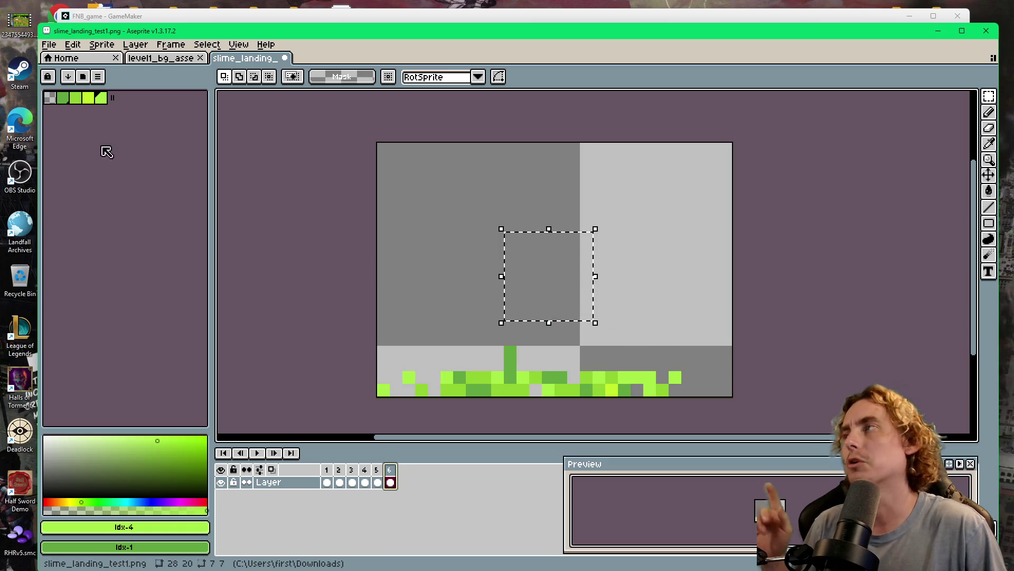
{"action": "left_click", "coordinate": [48, 44]}
Save the reshaped dust over slime_landing_test1.png in Downloads and return to GameMaker.
{"action": "left_click", "coordinate": [105, 115]}
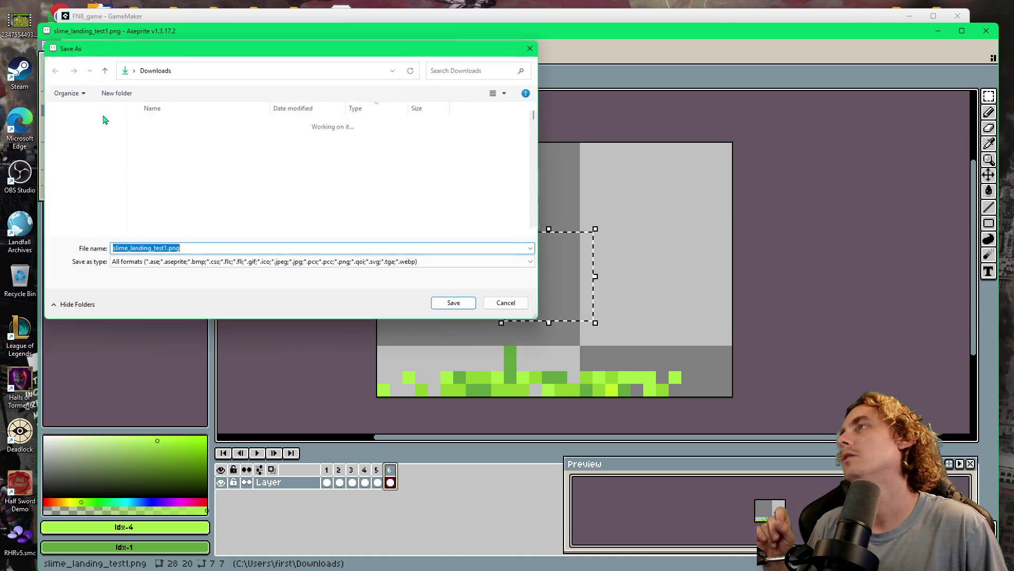
{"action": "left_click", "coordinate": [453, 306]}
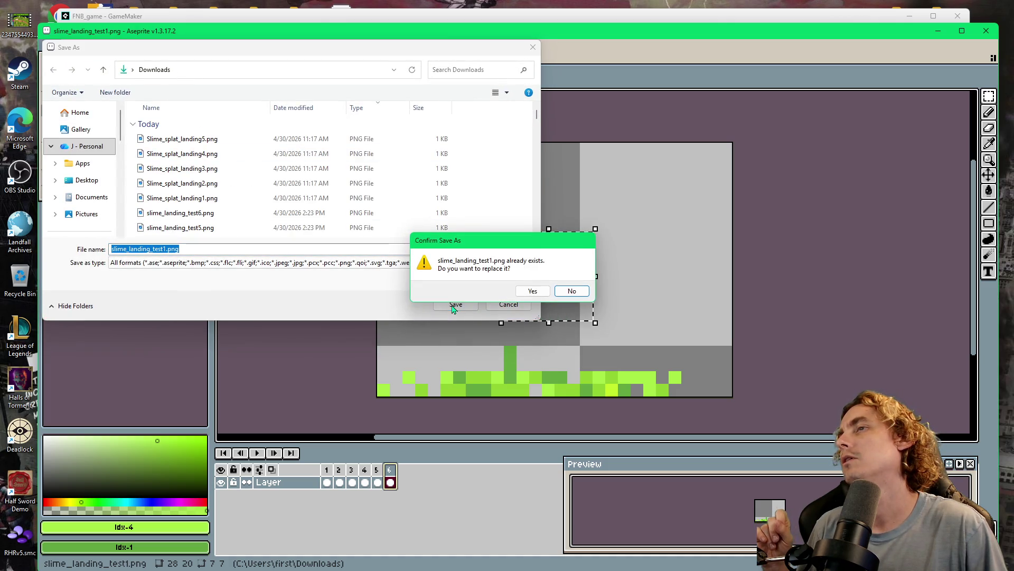
{"action": "left_click", "coordinate": [566, 291]}
{"action": "left_click", "coordinate": [508, 305]}
{"action": "left_click", "coordinate": [48, 44]}
{"action": "left_click", "coordinate": [99, 105]}
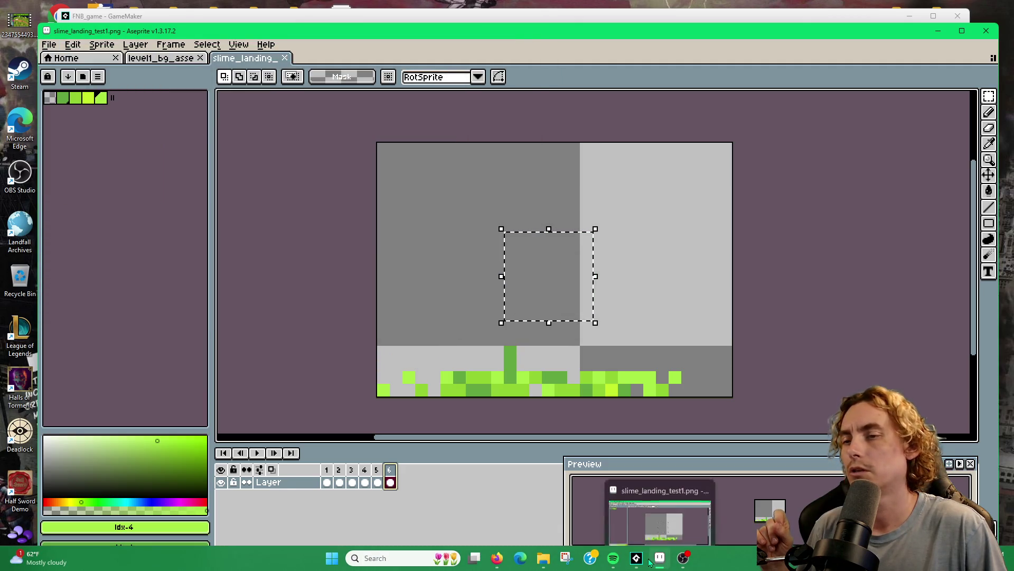
{"action": "left_click", "coordinate": [636, 558]}
Re-import slime_landing_test1 through slime_landing_test6 into spr_land_dust, confirming the warning.
{"action": "left_click", "coordinate": [328, 155]}
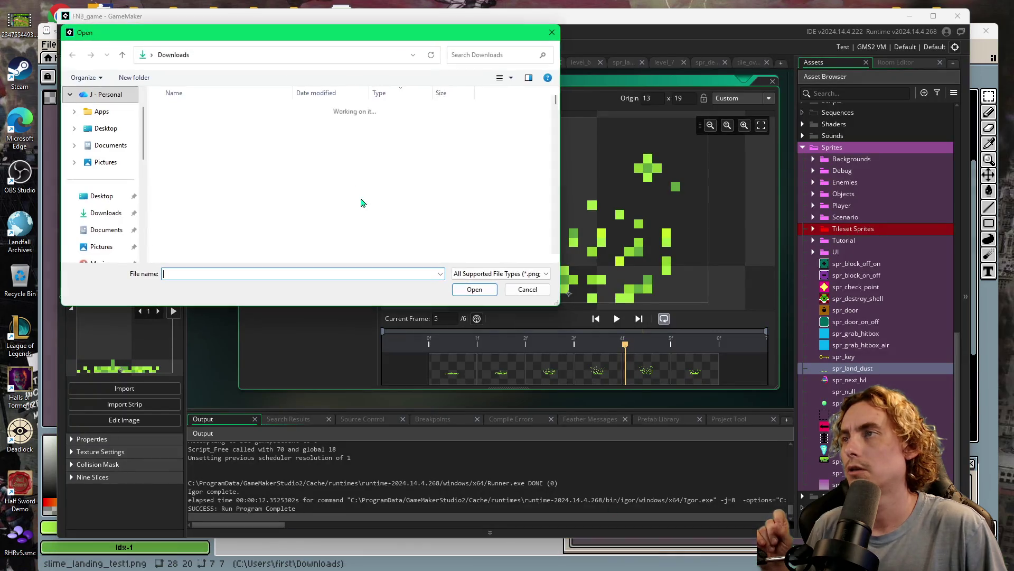
{"action": "scroll", "coordinate": [158, 216], "scroll_direction": "down", "scroll_amount": 1}
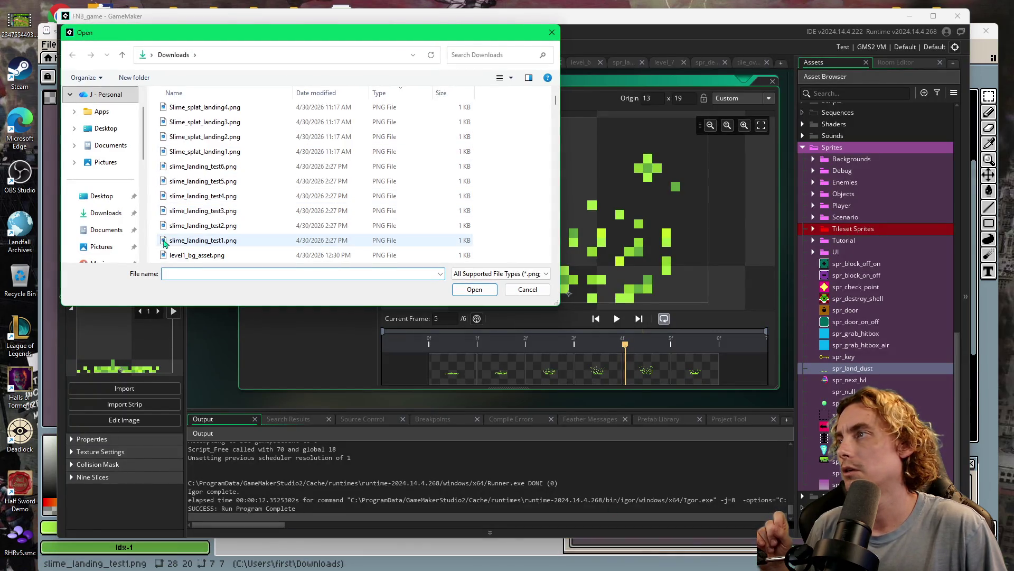
{"action": "left_click_drag", "start_coordinate": [155, 242], "coordinate": [198, 169]}
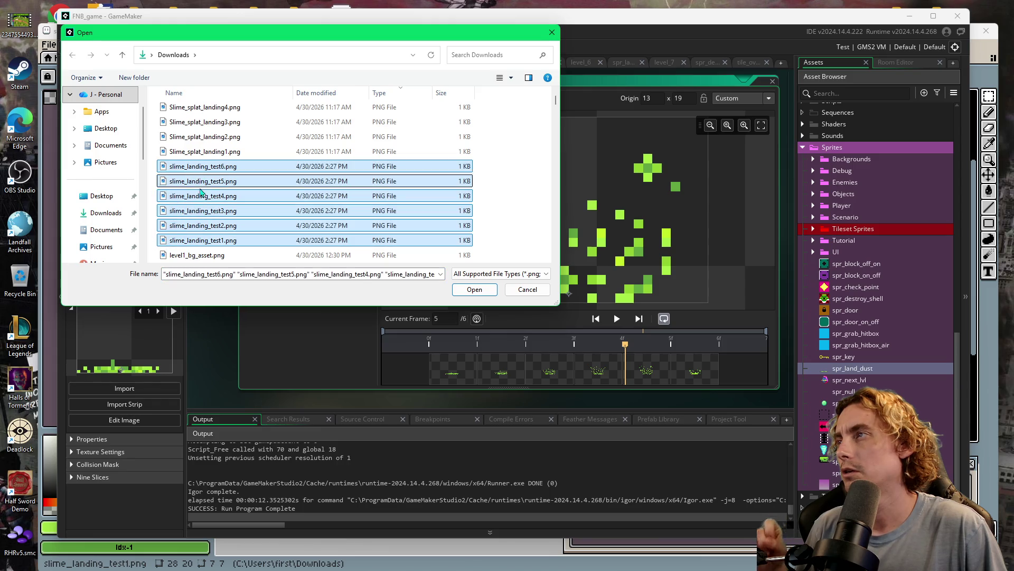
{"action": "left_click", "coordinate": [457, 292]}
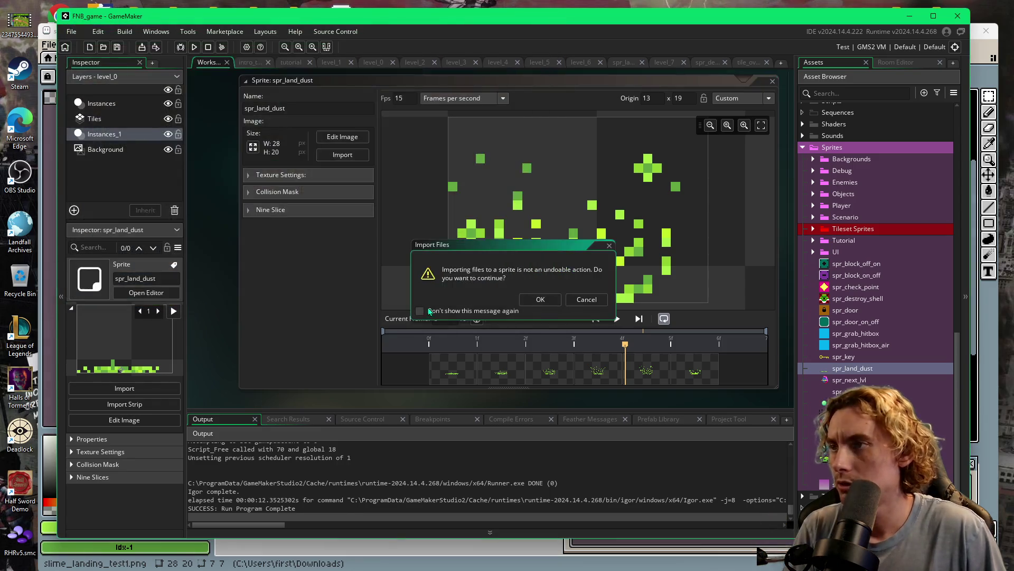
{"action": "left_click", "coordinate": [529, 303]}
Preview the sprite, set its speed to 7 fps, and run the game.
{"action": "left_click", "coordinate": [616, 319]}
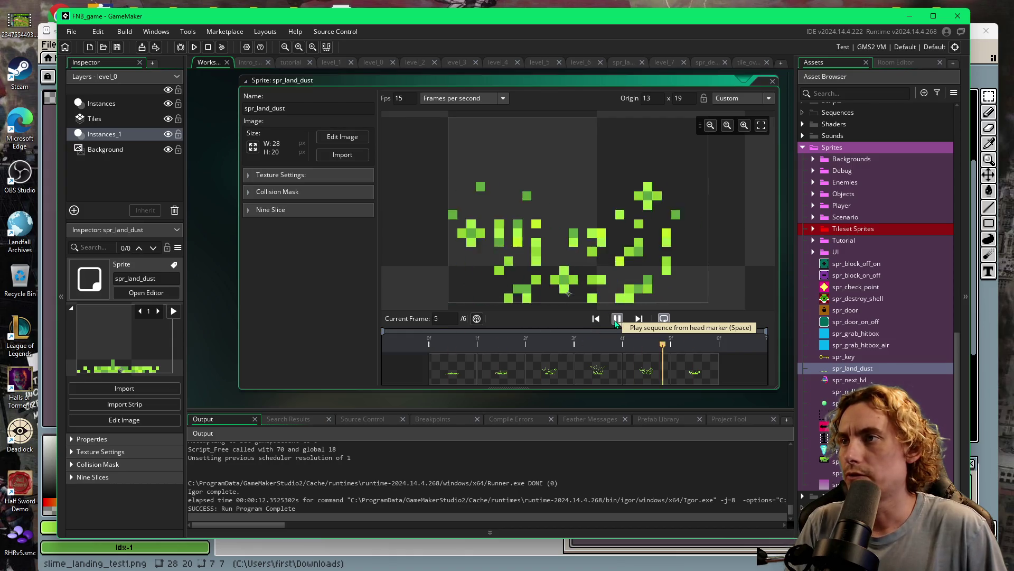
{"action": "type", "text": "7"}
{"action": "key", "text": "F5"}
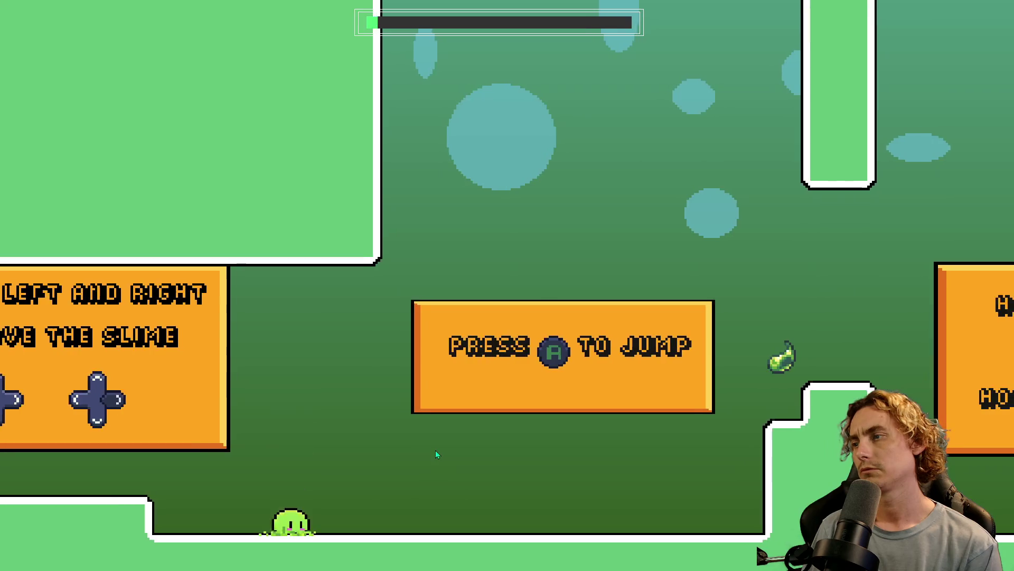
Hop the slime left and right on the starting floor to watch each landing-dust puff.
{"action": "key", "text": "space"}
{"action": "key", "text": "Left"}
{"action": "key", "text": "Right"}
{"action": "key", "text": "space"}
{"action": "key", "text": "Left"}
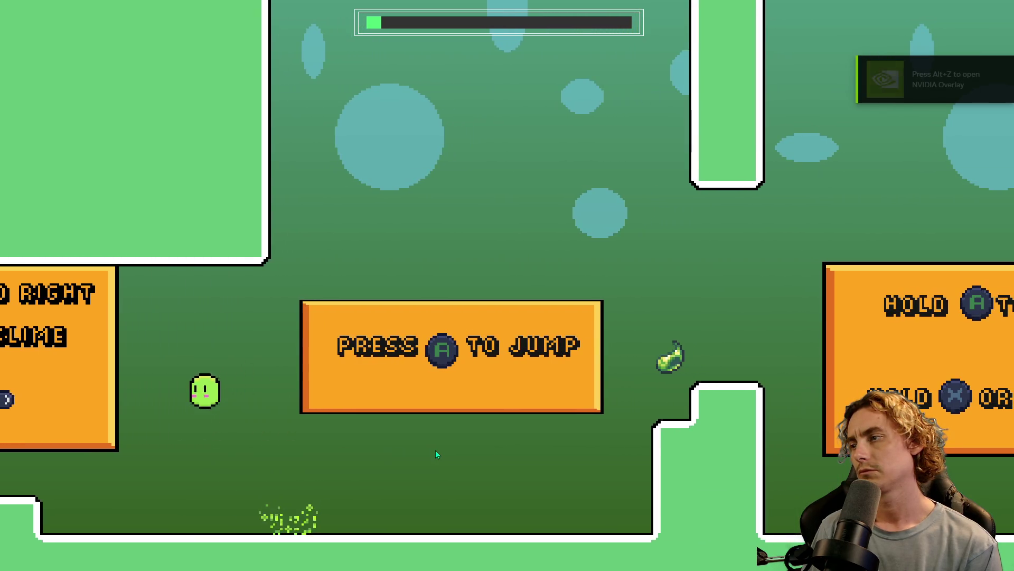
{"action": "key", "text": "Right"}
{"action": "key", "text": "space"}
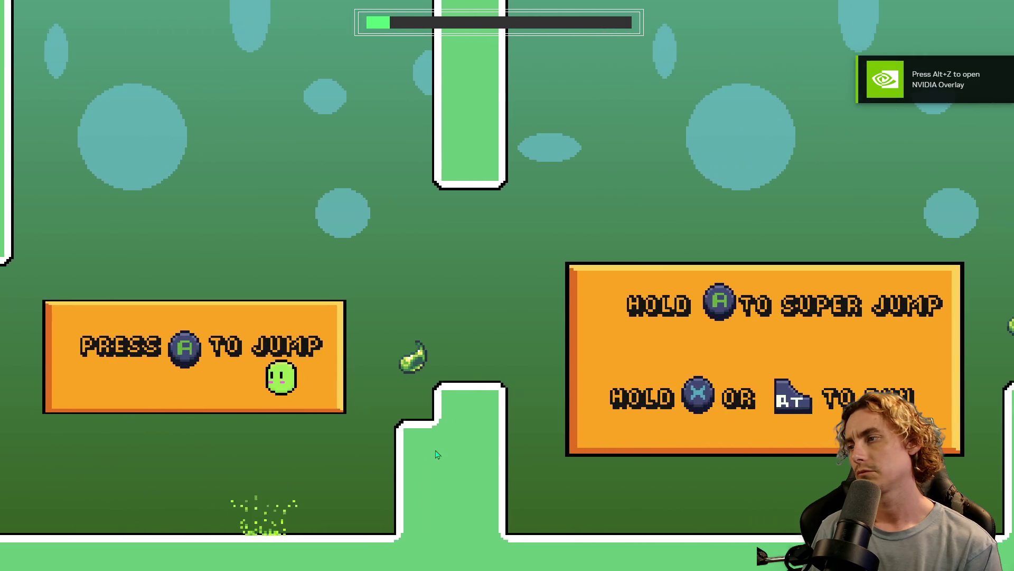
{"action": "key", "text": "Left"}
{"action": "key", "text": "space"}
{"action": "key", "text": "Right"}
{"action": "key", "text": "space"}
{"action": "key", "text": "Left"}
{"action": "key", "text": "Right"}
{"action": "key", "text": "space"}
{"action": "key", "text": "Left"}
{"action": "key", "text": "space"}
{"action": "key", "text": "Right"}
{"action": "key", "text": "space"}
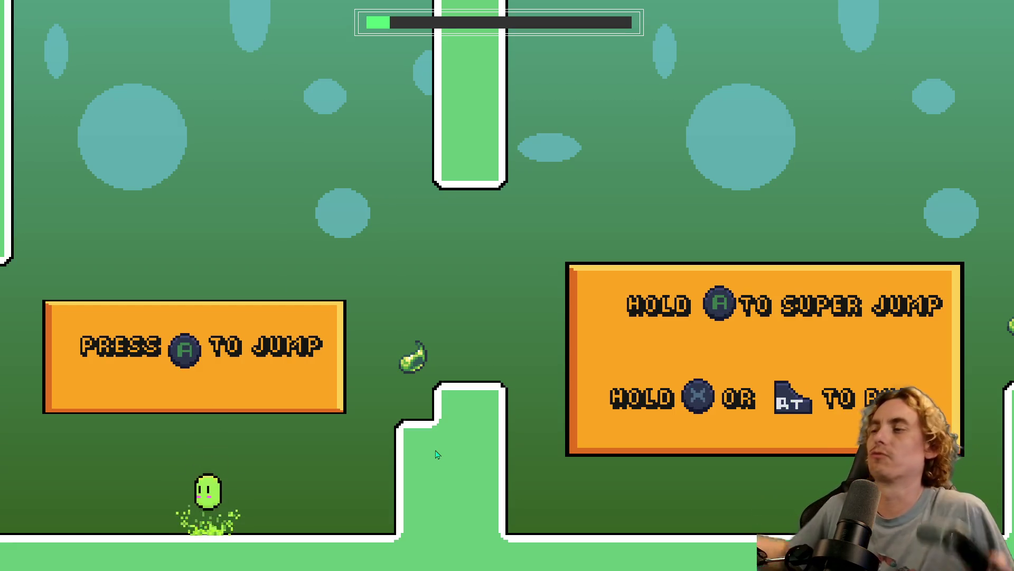
Run right over the raised and stepped platforms, past the orange sign, into the lower room.
{"action": "key", "text": "space"}
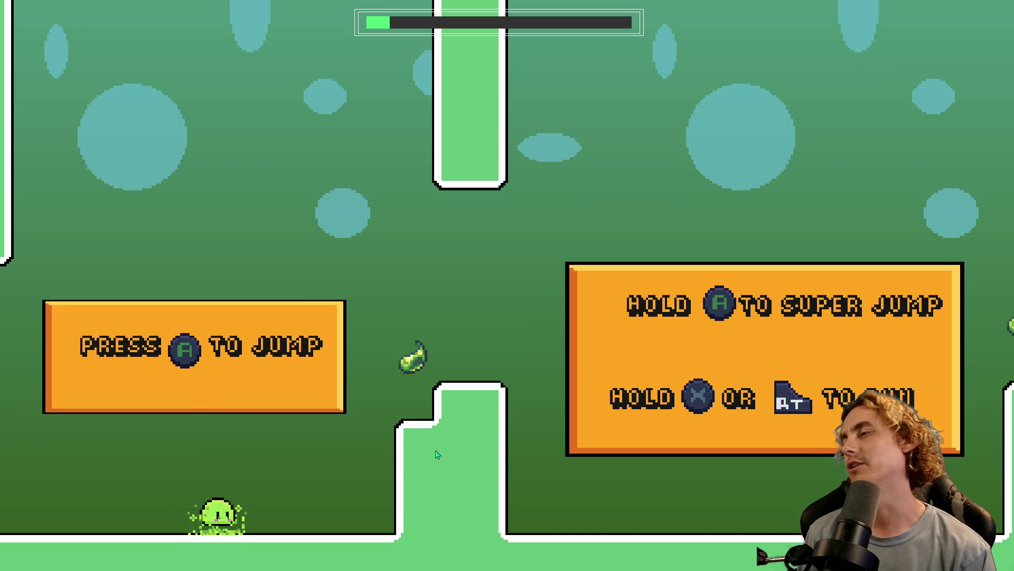
{"action": "key", "text": "space"}
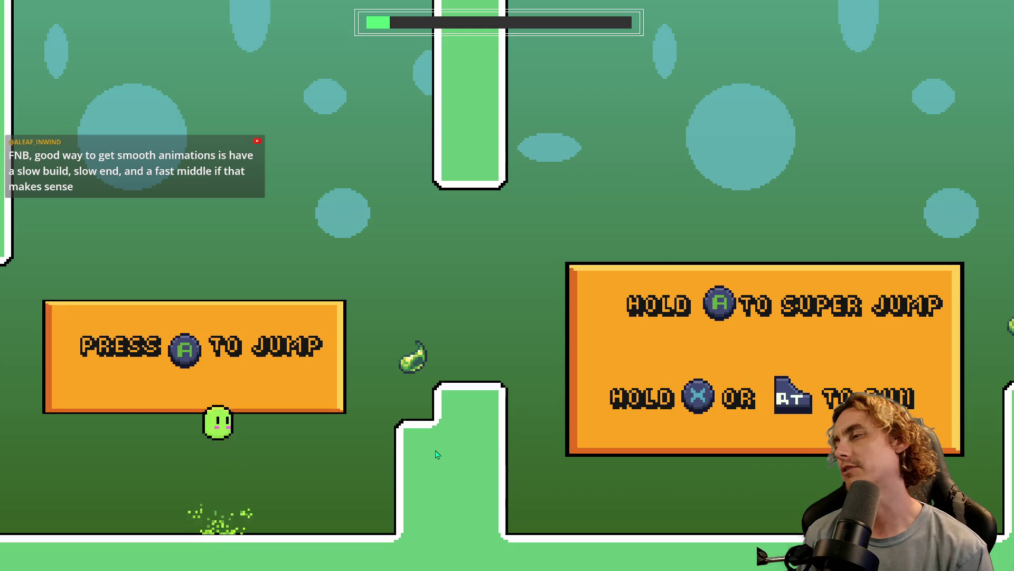
{"action": "key", "text": "Right"}
{"action": "key", "text": "space"}
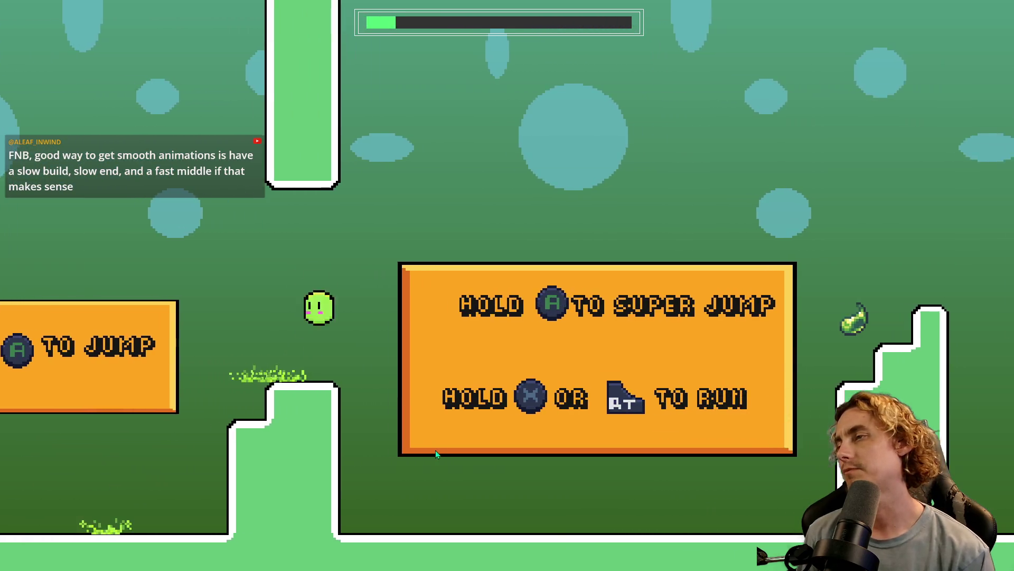
{"action": "key", "text": "space"}
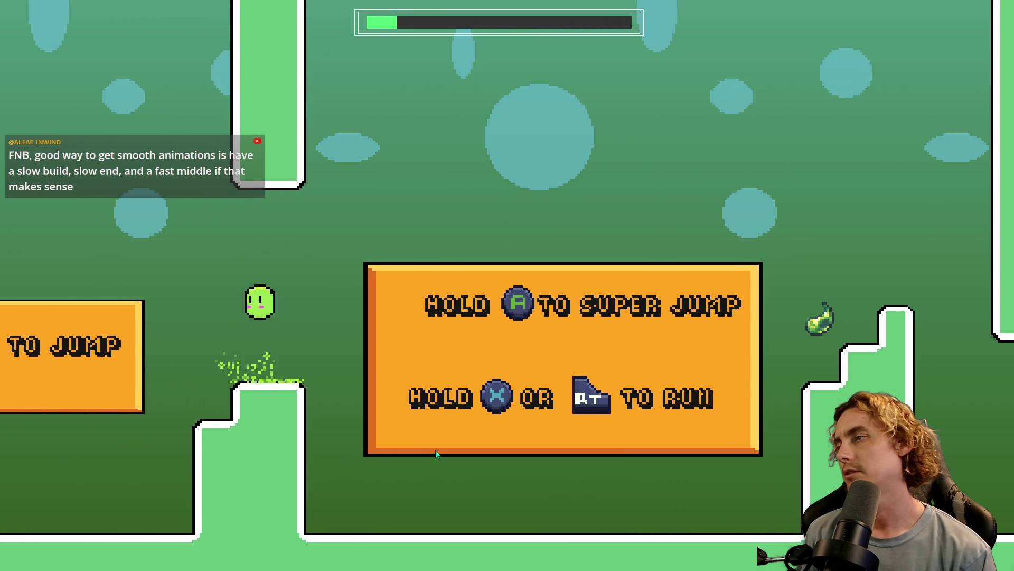
{"action": "key", "text": "Left"}
{"action": "key", "text": "space"}
{"action": "key", "text": "Right"}
{"action": "key", "text": "space"}
{"action": "key", "text": "Left"}
{"action": "key", "text": "Right"}
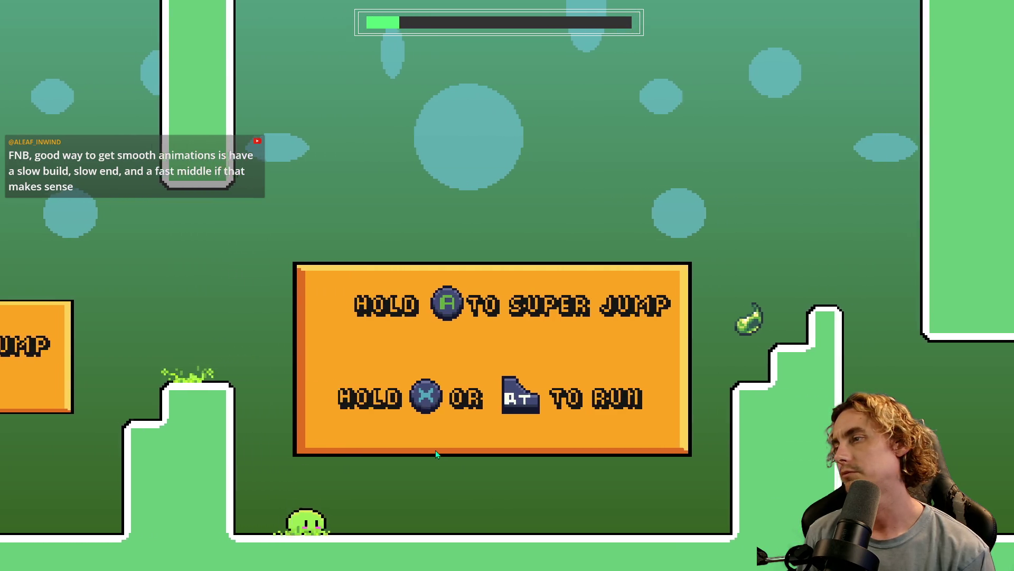
{"action": "key", "text": "space"}
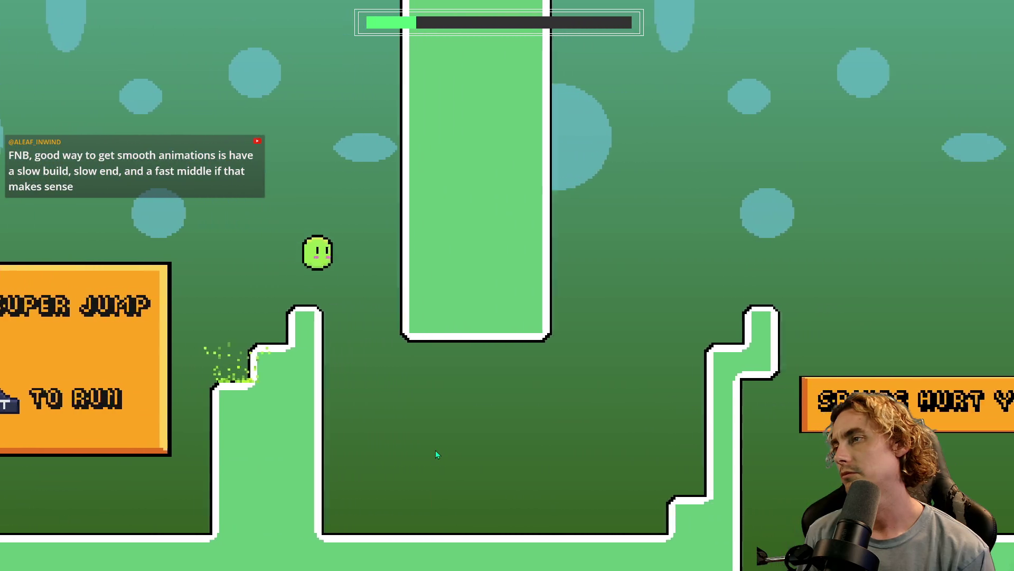
{"action": "key", "text": "space"}
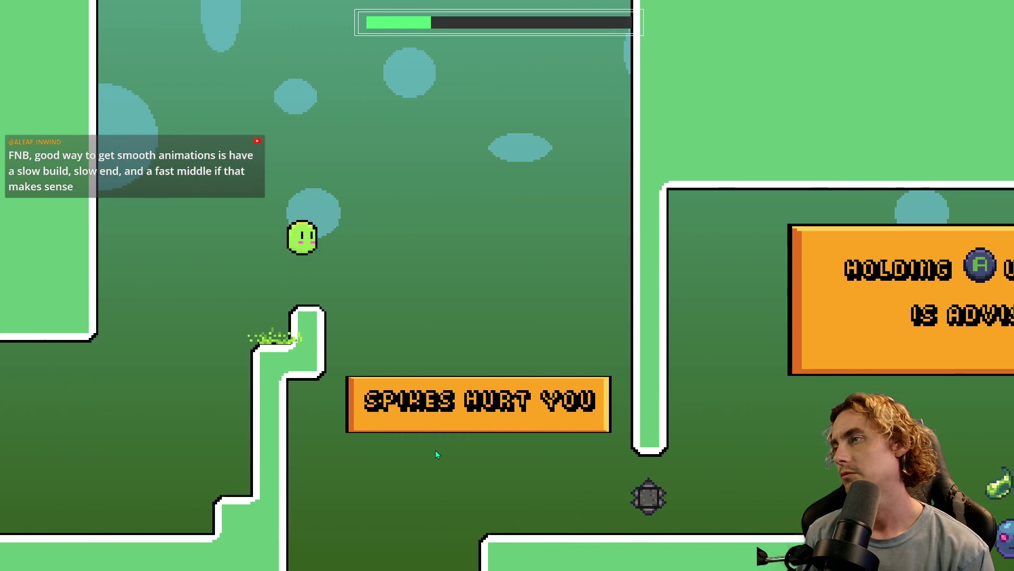
{"action": "key", "text": "Right"}
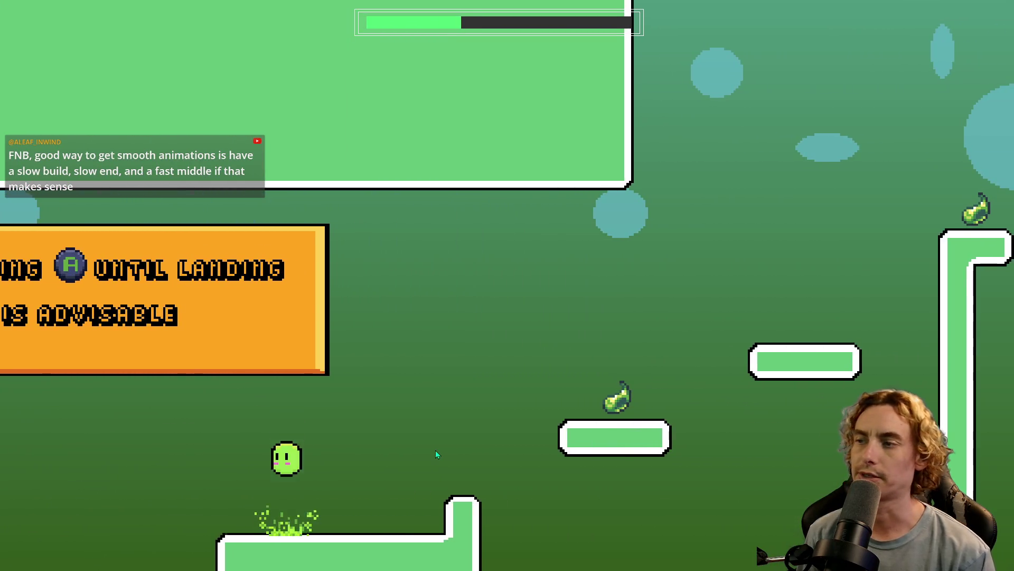
{"action": "key", "text": "space"}
{"action": "key", "text": "space"}
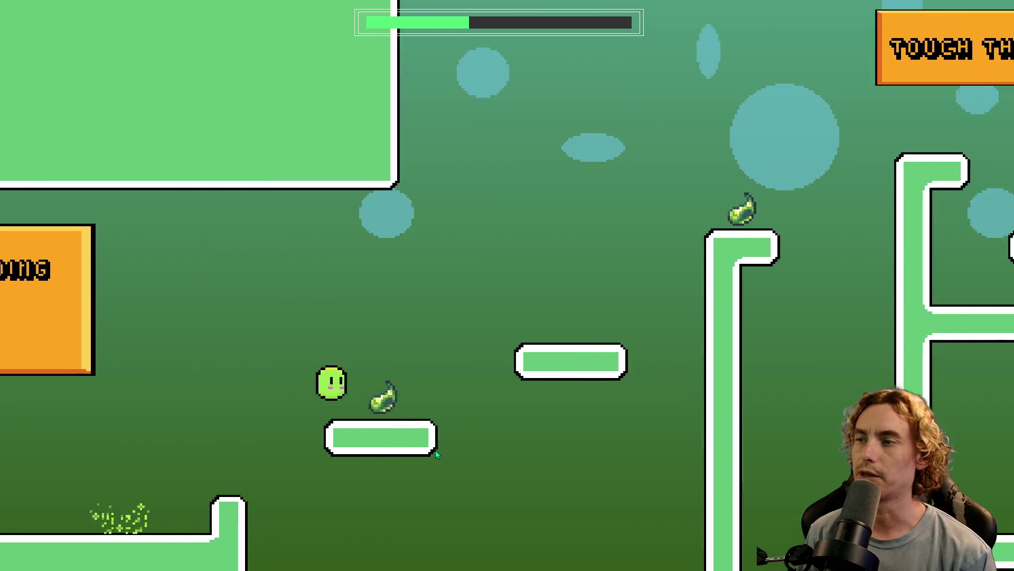
{"action": "key", "text": "Right"}
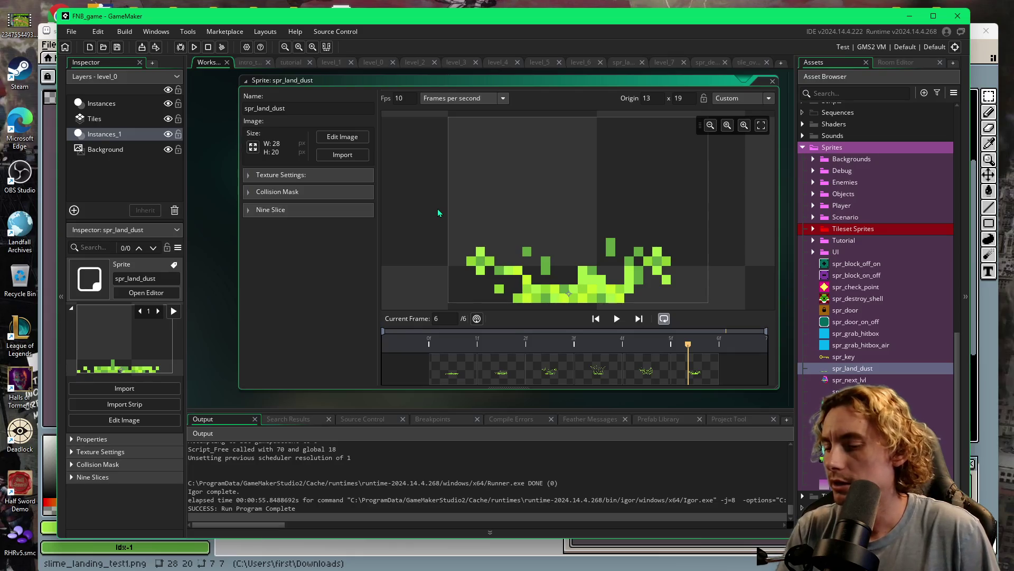
Rebuild and restart the game with F5, then run right over the gap onto the pillar top.
{"action": "key", "text": "F5"}
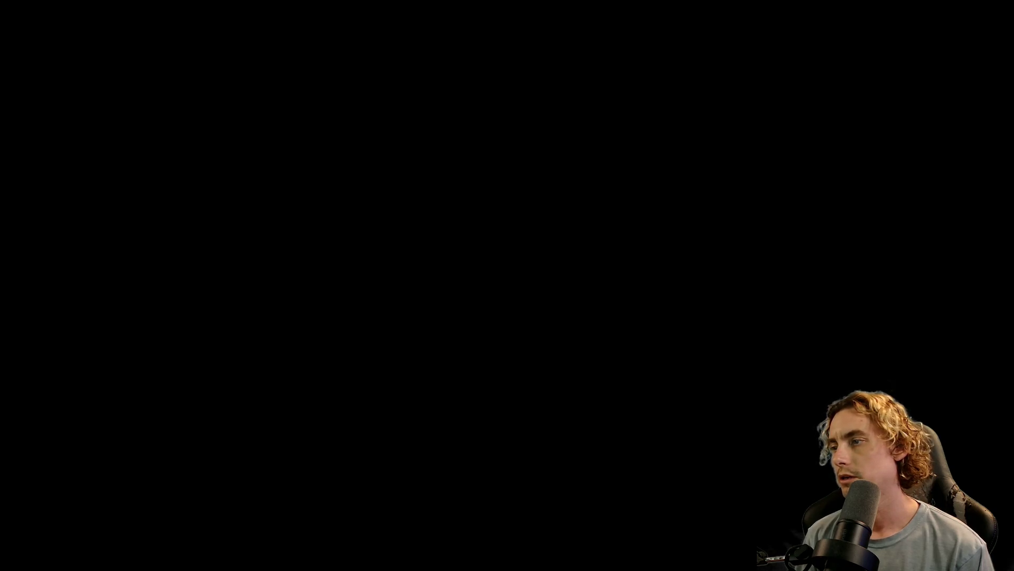
{"action": "key", "text": "Left"}
{"action": "key", "text": "Right"}
{"action": "key", "text": "space"}
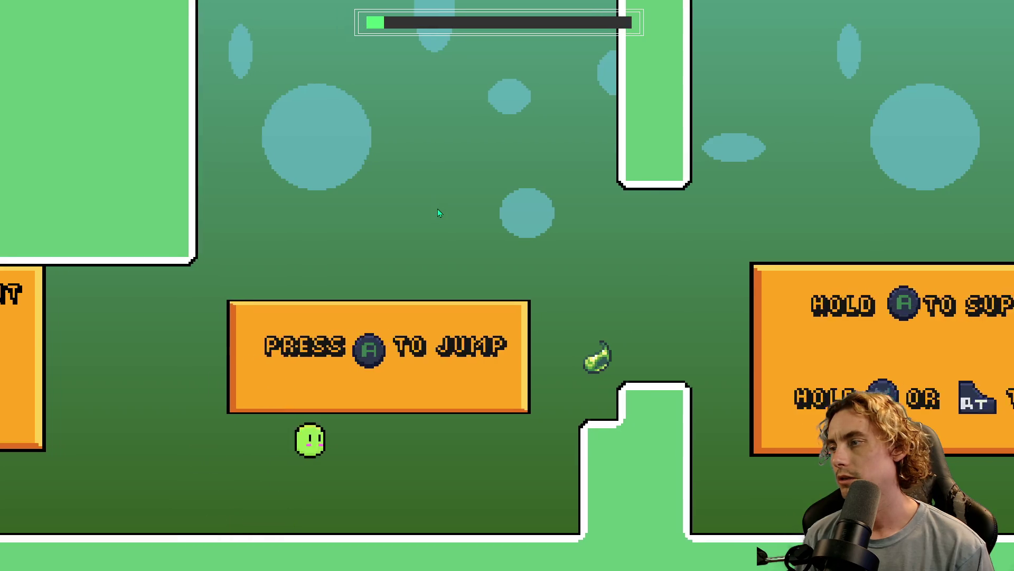
{"action": "key", "text": "Right"}
{"action": "key", "text": "space"}
{"action": "key", "text": "space"}
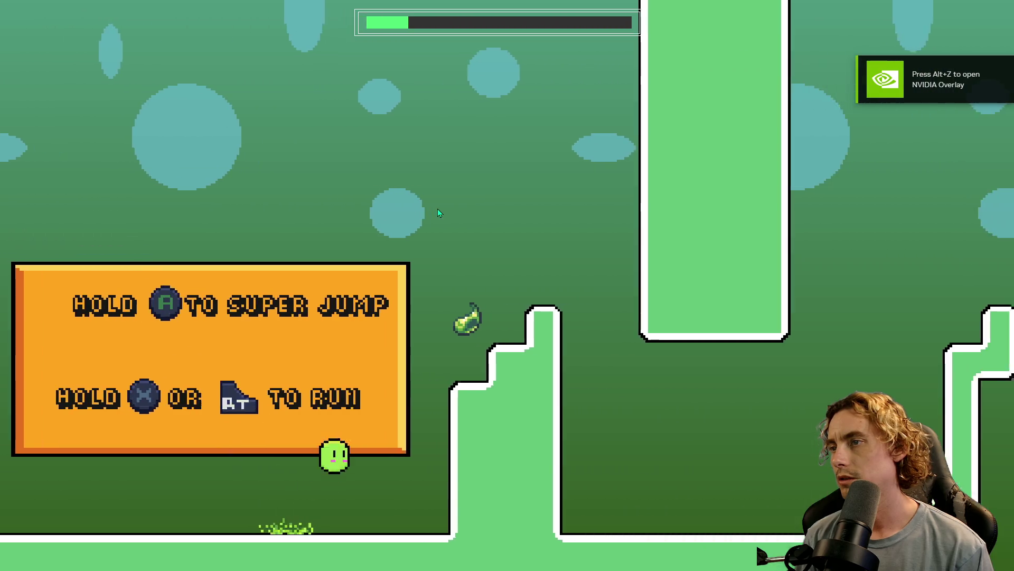
{"action": "key", "text": "space"}
{"action": "key", "text": "space"}
{"action": "key", "text": "Right"}
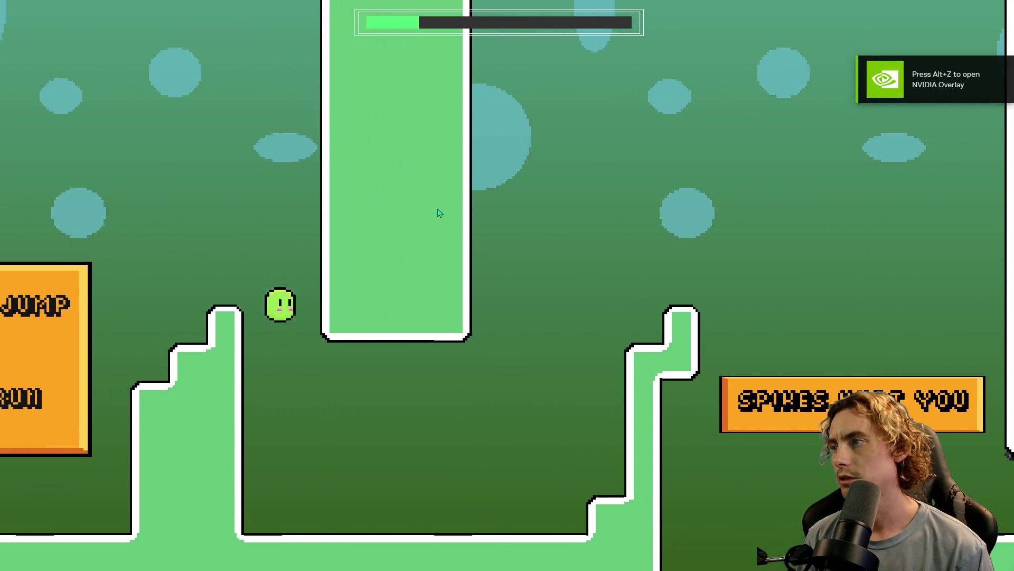
{"action": "key", "text": "space"}
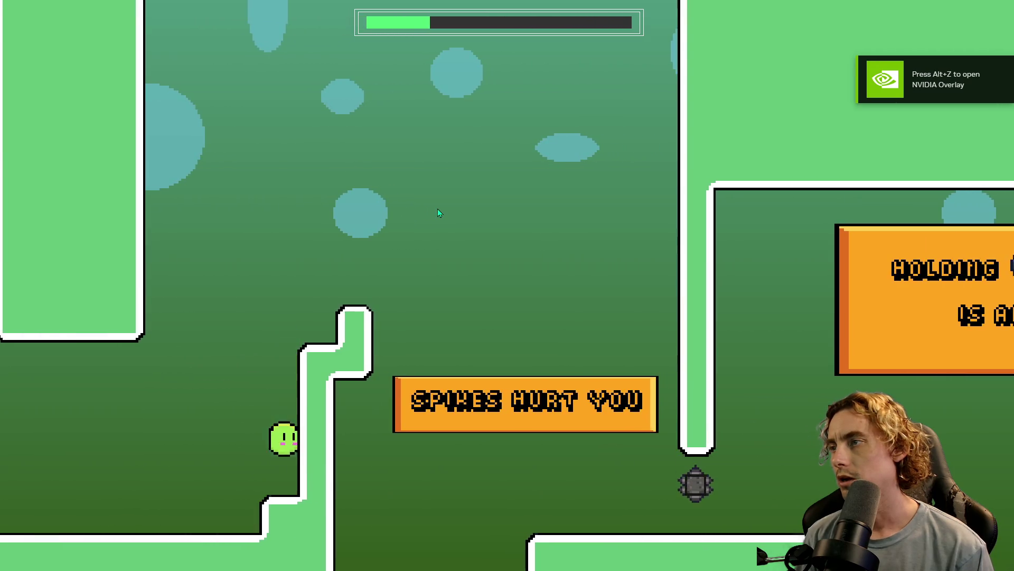
{"action": "key", "text": "space"}
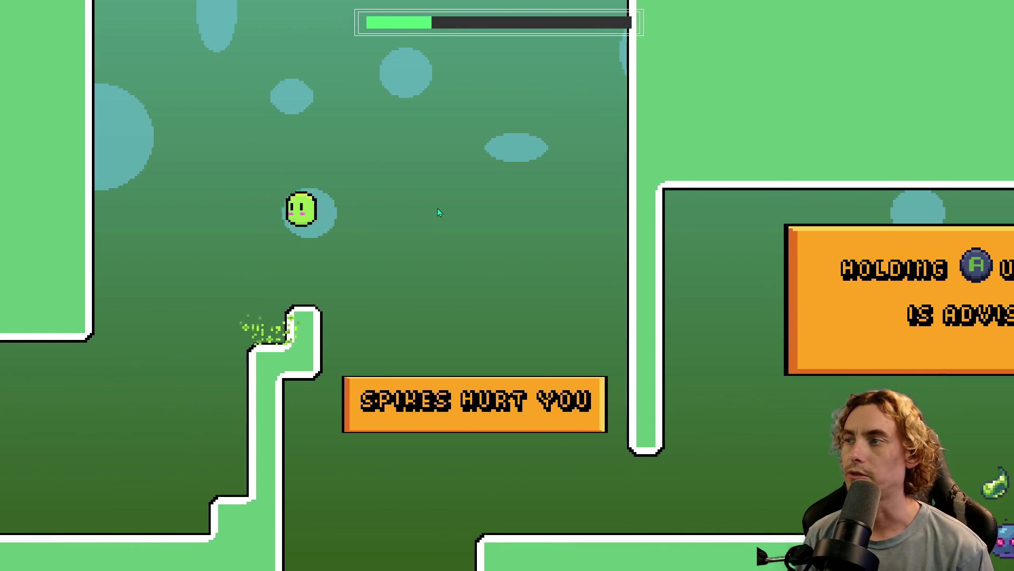
{"action": "key", "text": "Left"}
{"action": "key", "text": "Right"}
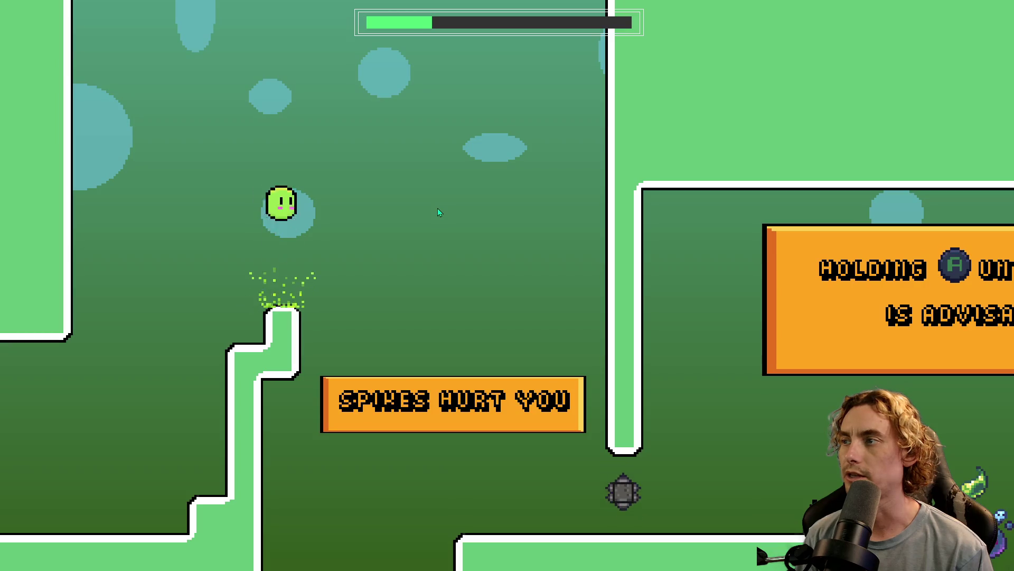
{"action": "key", "text": "space"}
{"action": "key", "text": "space"}
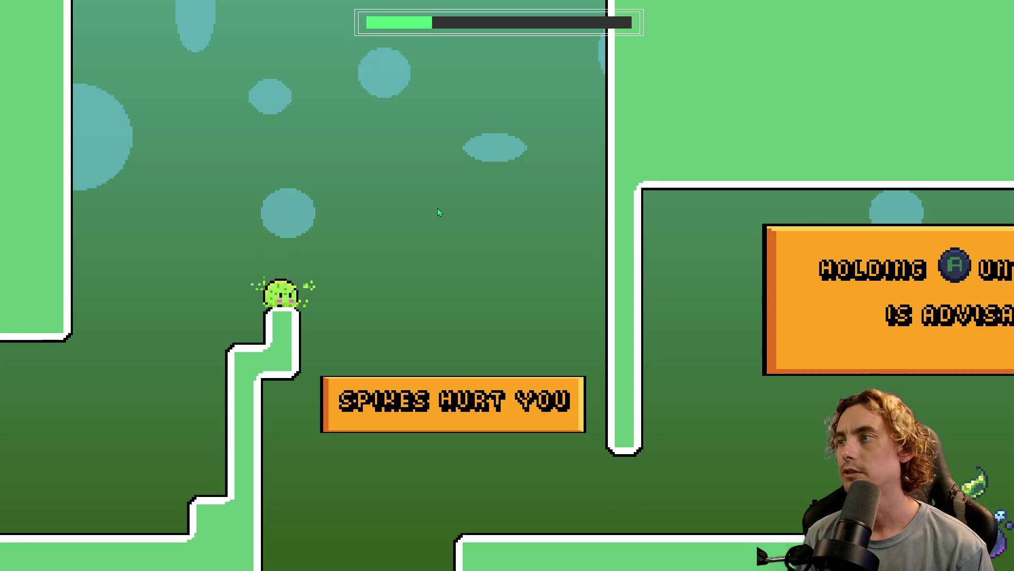
{"action": "key", "text": "space"}
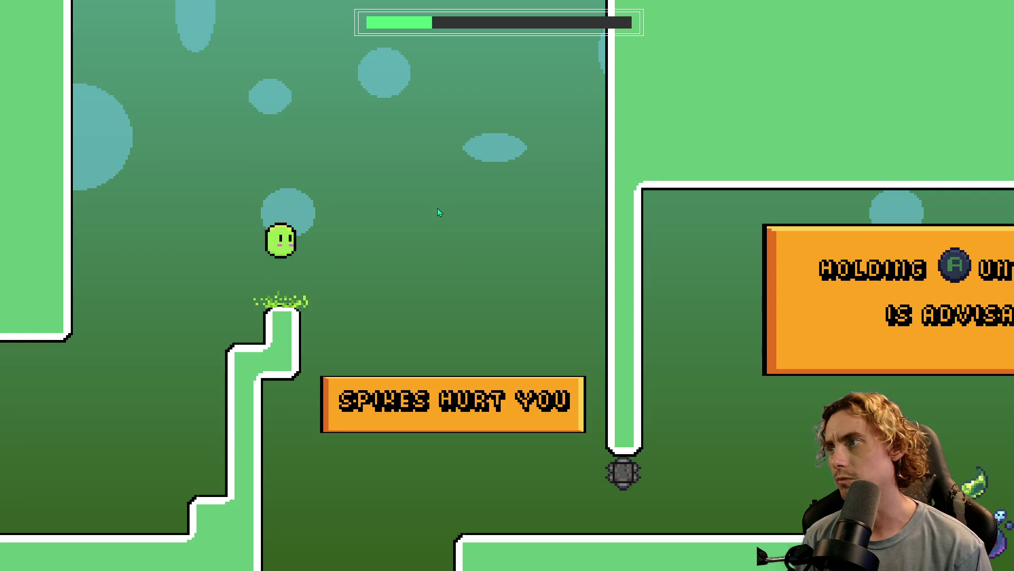
Climb the tall pillar and upper ledge, then hit the switch block to solidify the blocks.
{"action": "key", "text": "Right"}
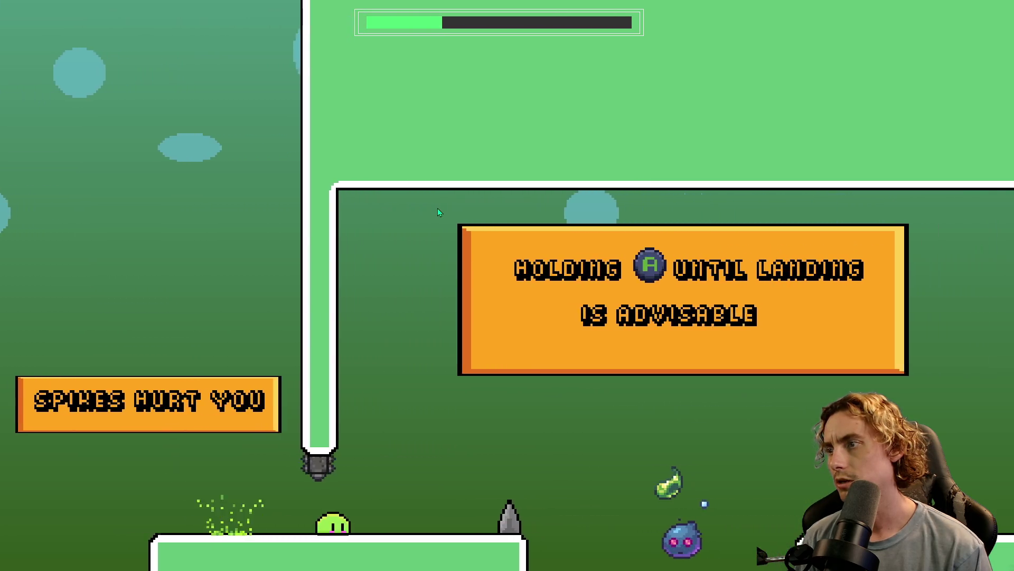
{"action": "key", "text": "space"}
{"action": "key", "text": "Right"}
{"action": "key", "text": "space"}
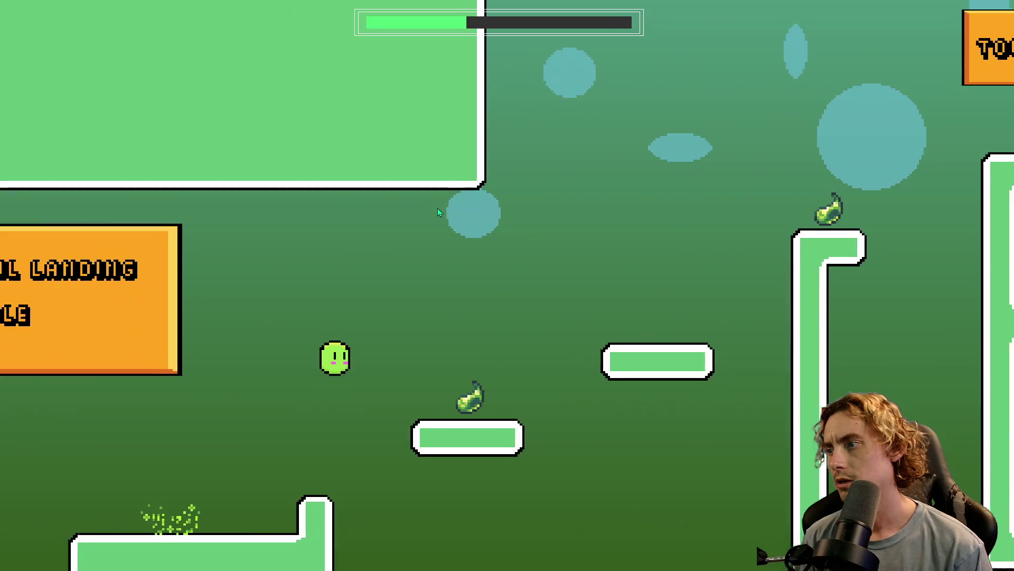
{"action": "key", "text": "Right"}
{"action": "key", "text": "space"}
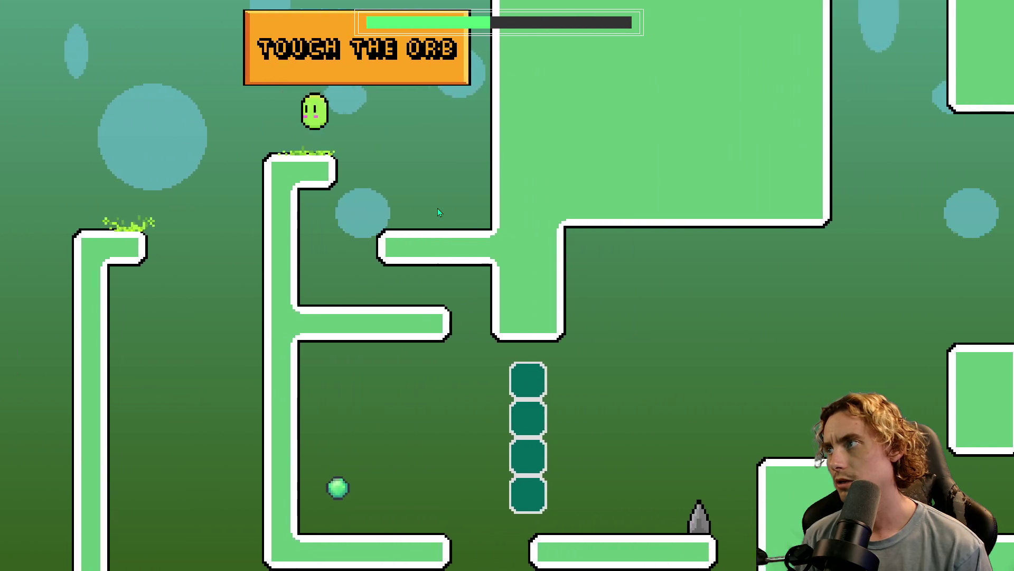
{"action": "key", "text": "Right"}
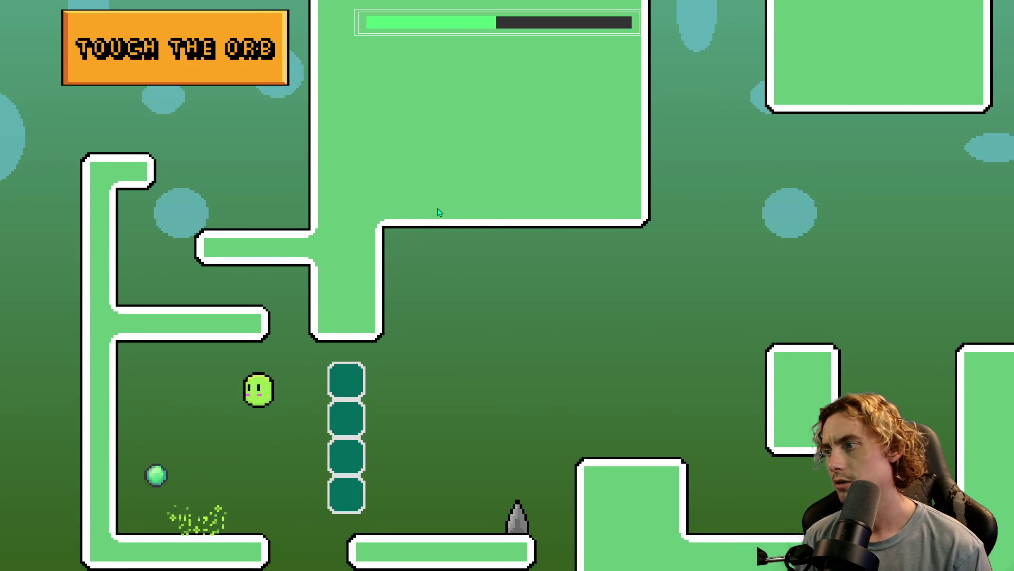
{"action": "key", "text": "Right"}
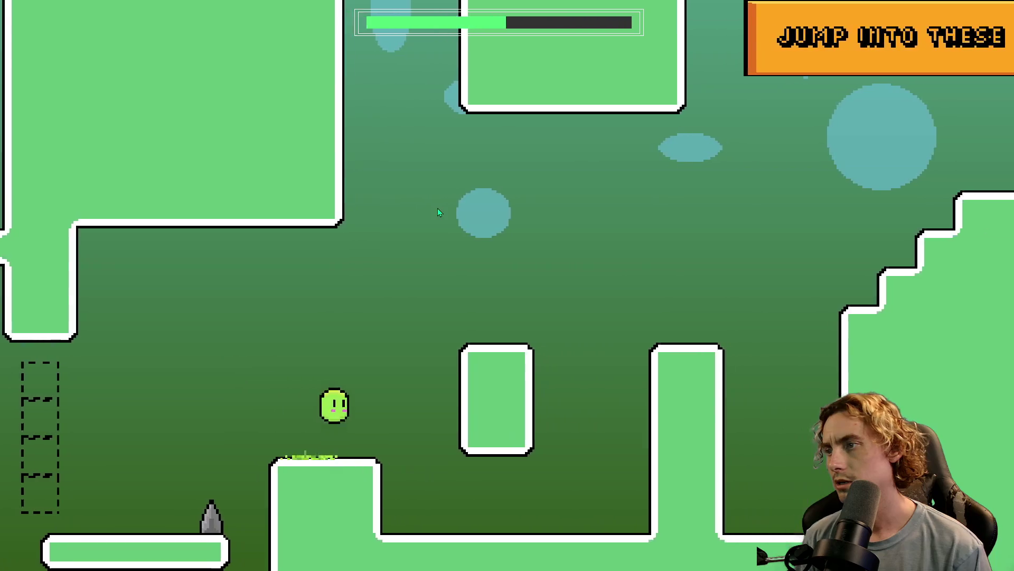
{"action": "key", "text": "space"}
{"action": "key", "text": "Right"}
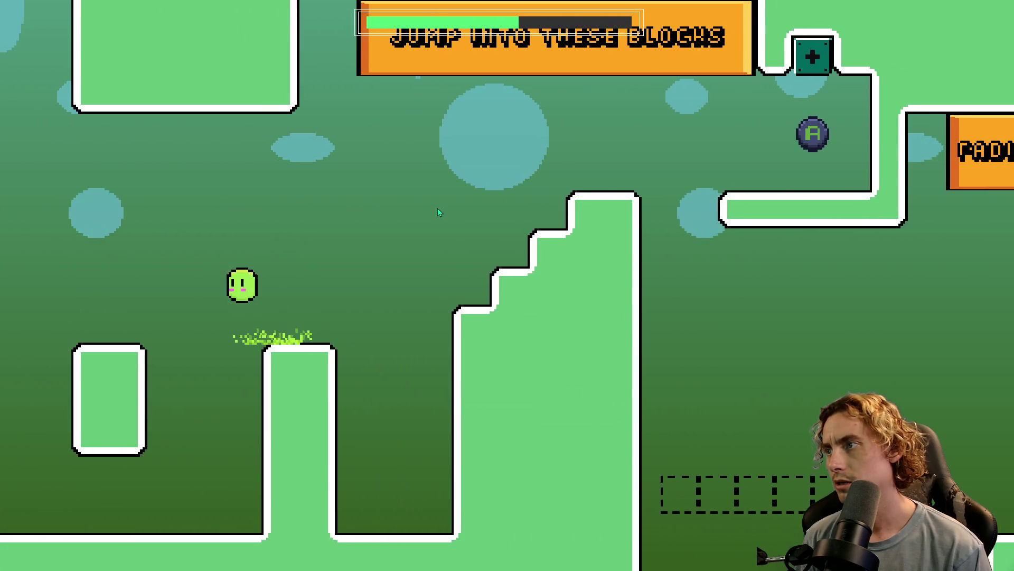
{"action": "key", "text": "Right"}
{"action": "key", "text": "space"}
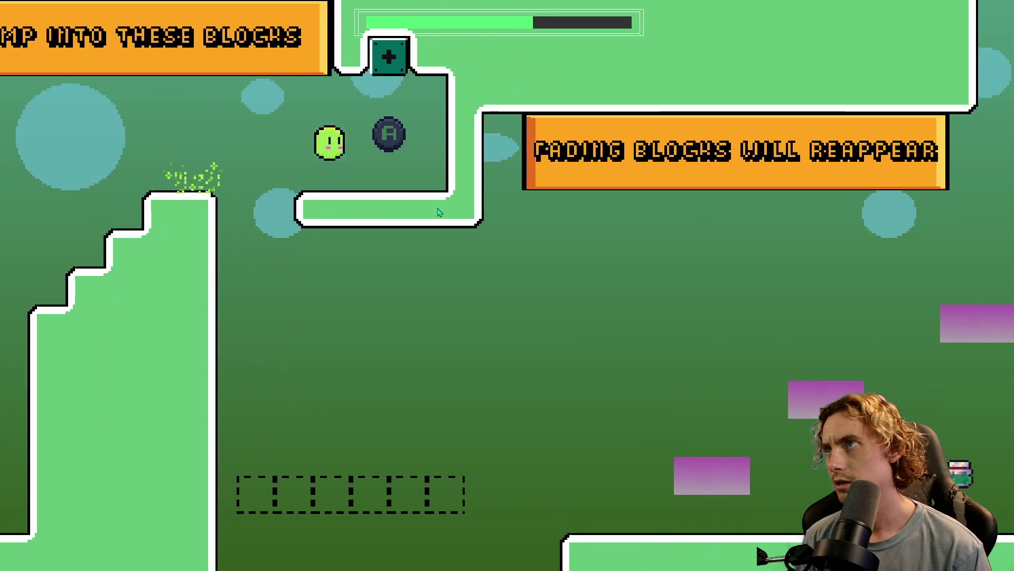
{"action": "key", "text": "Right"}
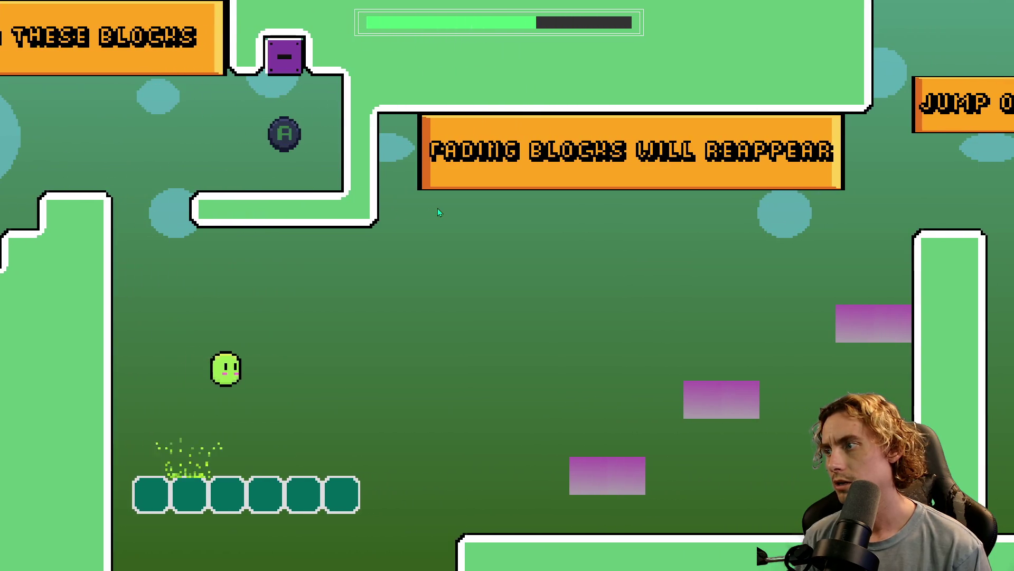
Cross the fading blocks, bounce off a tornado, and climb the Jump and Hold ladder over the wall.
{"action": "key", "text": "Right"}
{"action": "key", "text": "space"}
{"action": "key", "text": "space"}
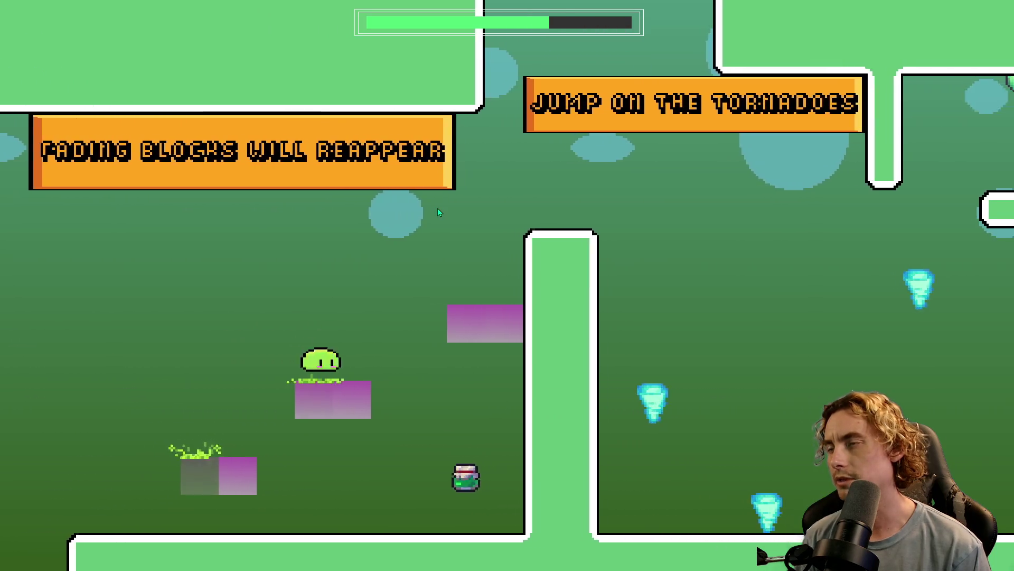
{"action": "key", "text": "Right"}
{"action": "key", "text": "space"}
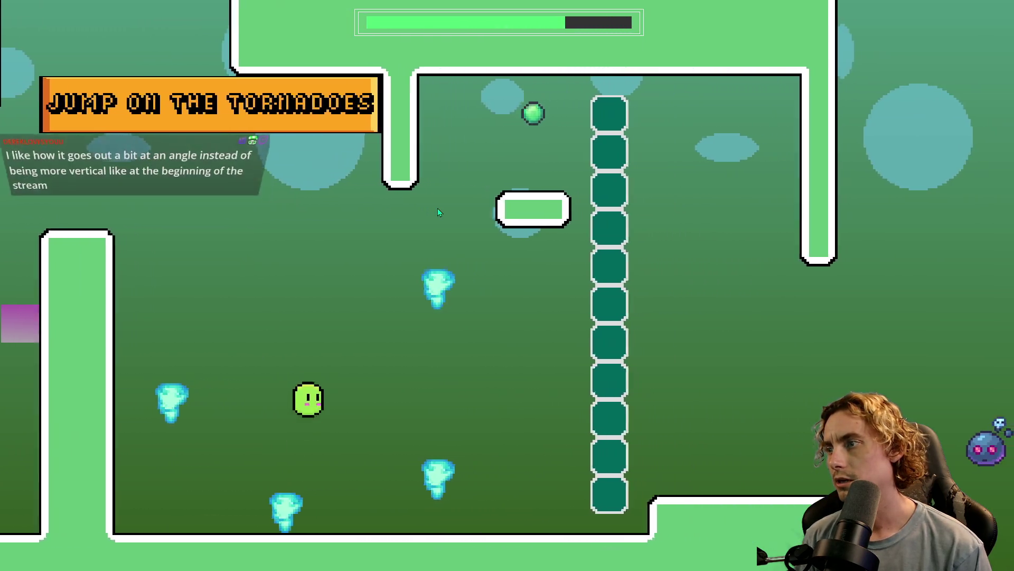
{"action": "key", "text": "Right"}
{"action": "key", "text": "space"}
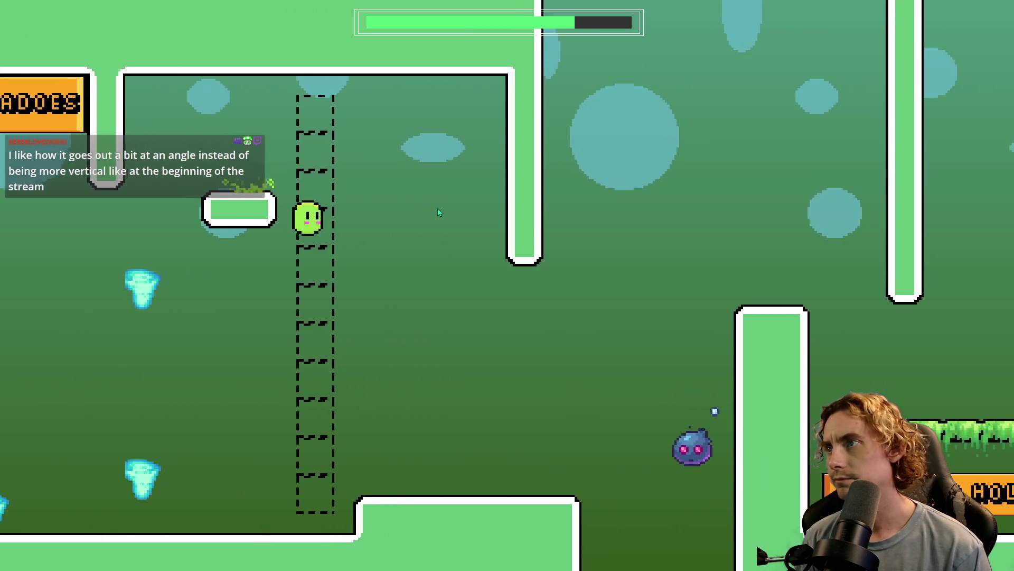
{"action": "key", "text": "Right"}
{"action": "key", "text": "space"}
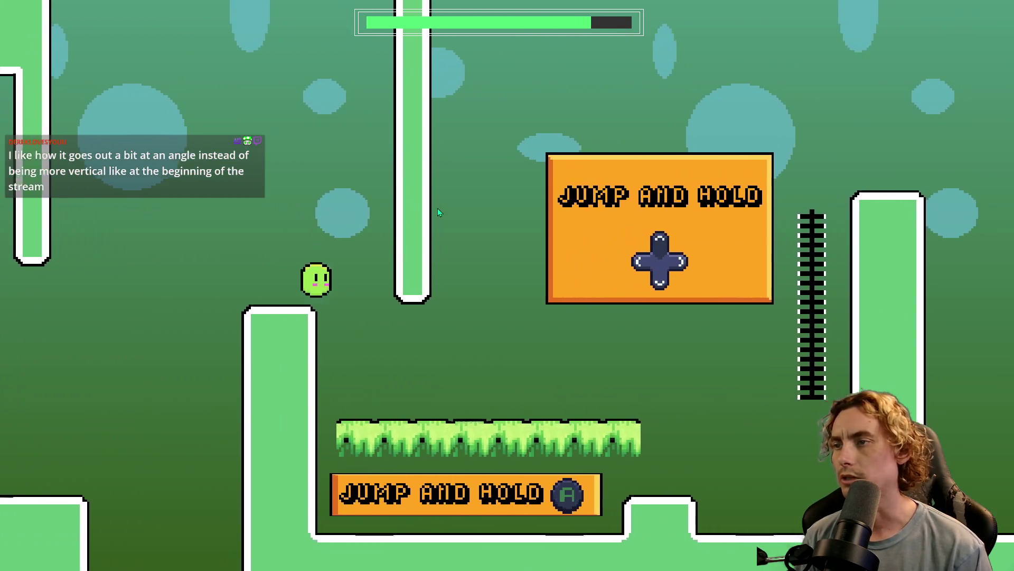
{"action": "key", "text": "Right"}
{"action": "key", "text": "space"}
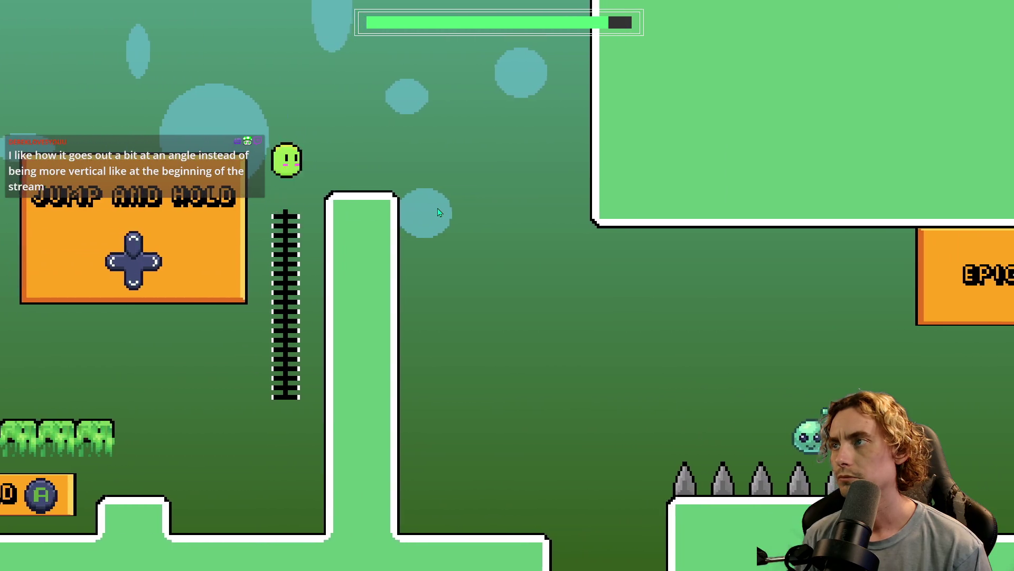
{"action": "key", "text": "space"}
{"action": "key", "text": "Right"}
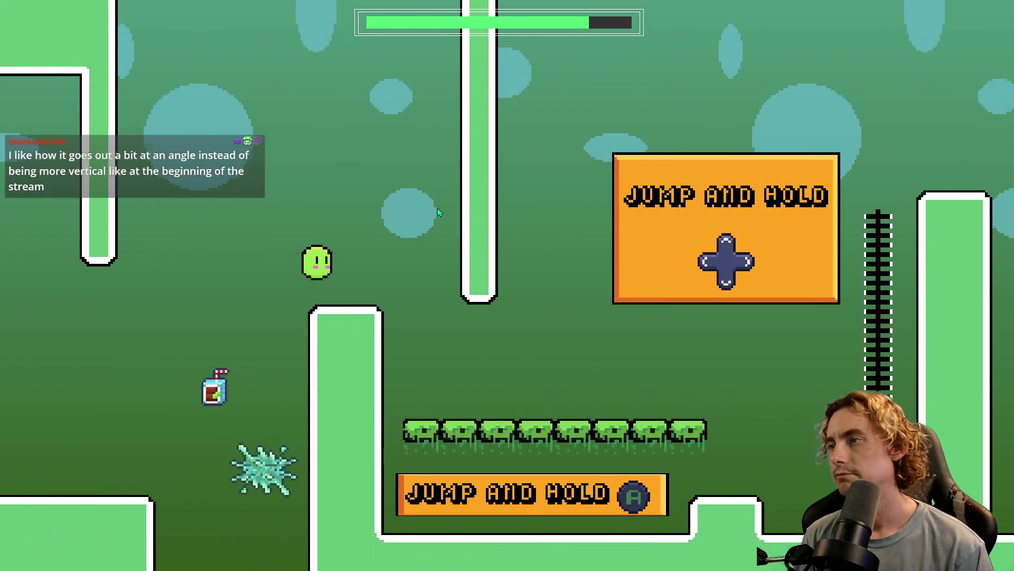
{"action": "key", "text": "Right"}
{"action": "key", "text": "space"}
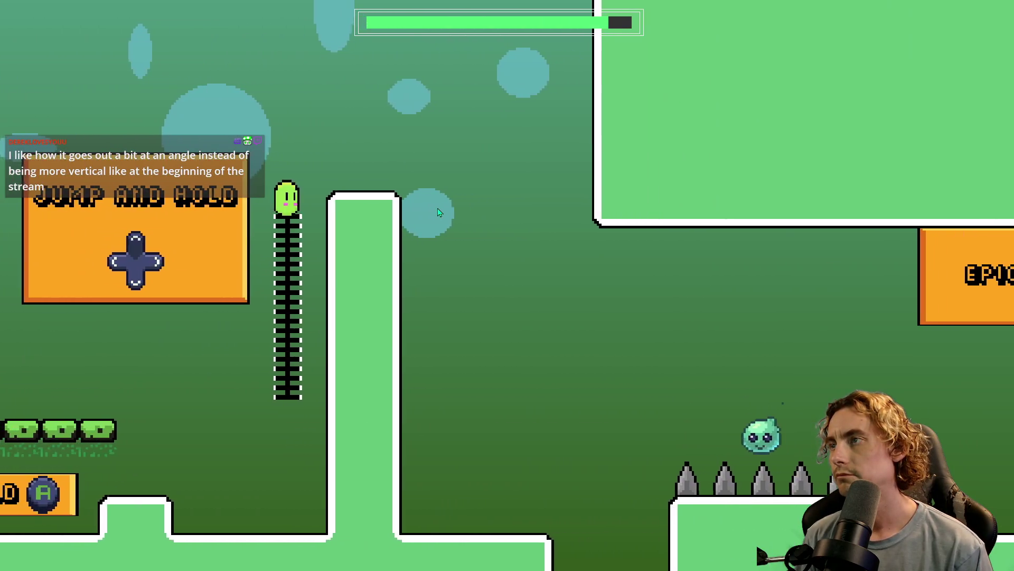
{"action": "key", "text": "space"}
{"action": "key", "text": "Right"}
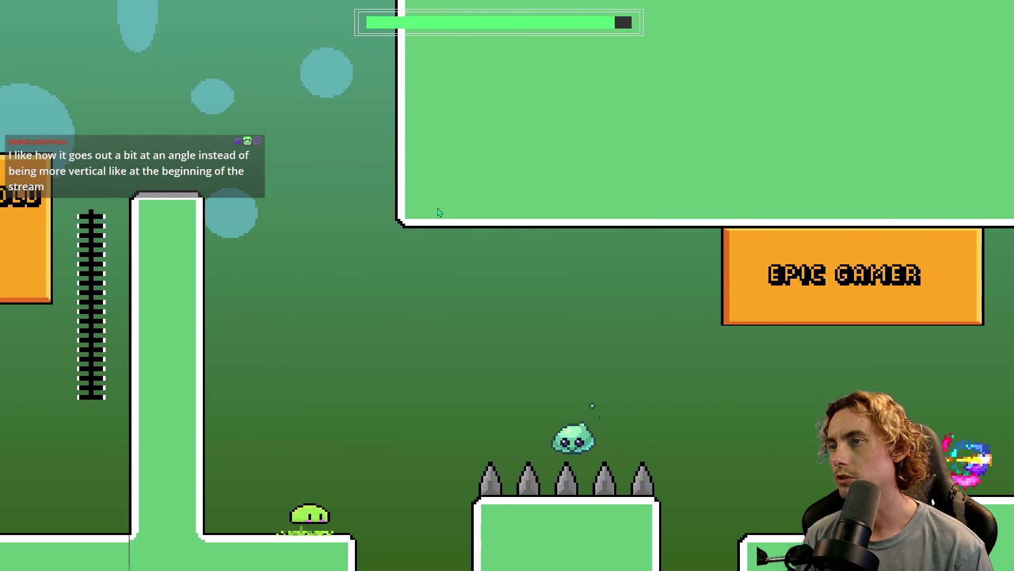
{"action": "key", "text": "Right"}
{"action": "key", "text": "space"}
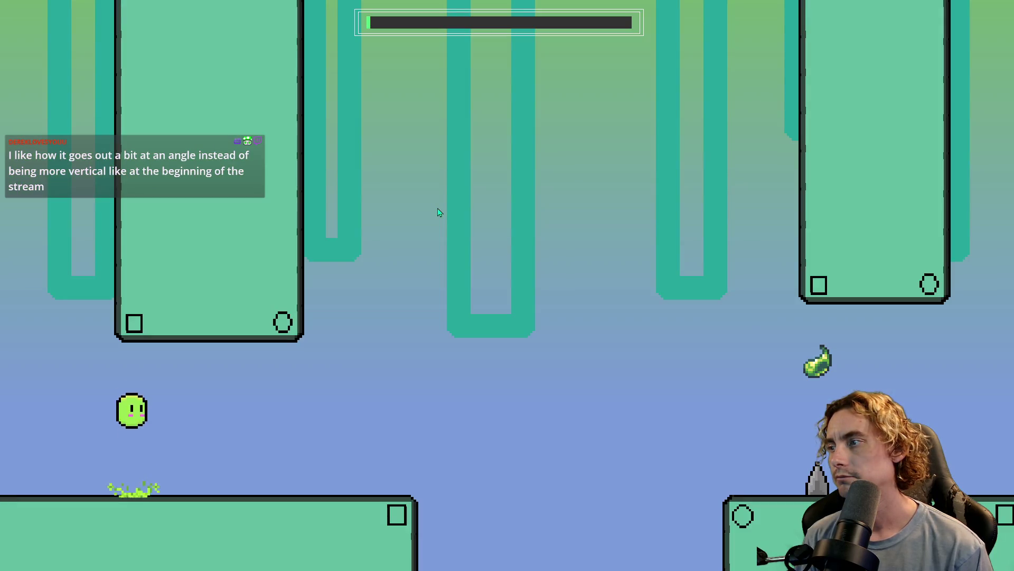
Keep the slime airborne through the cave, rising above the spikes and across the spike pillars.
{"action": "key", "text": "Right"}
{"action": "key", "text": "space"}
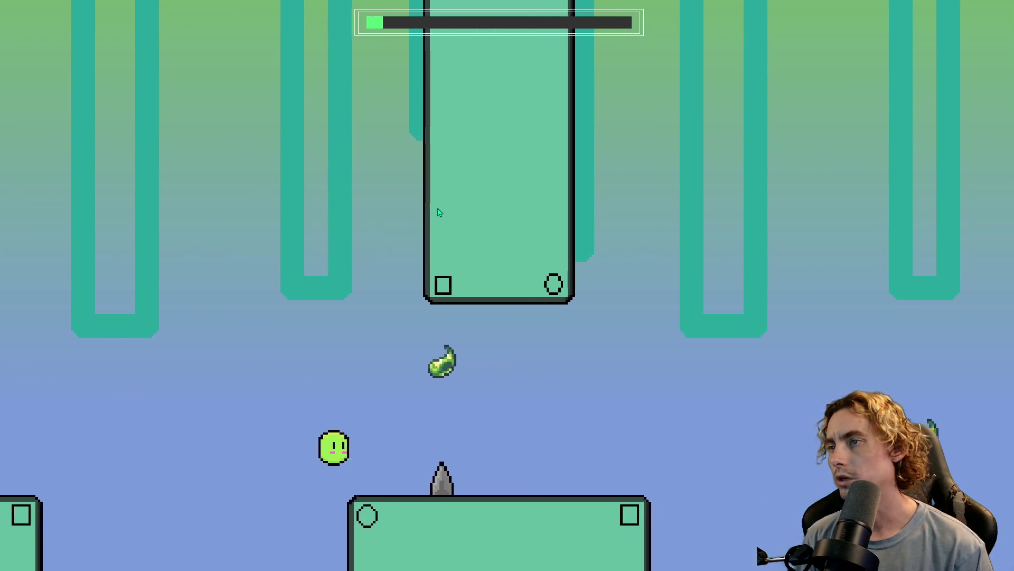
{"action": "key", "text": "Right"}
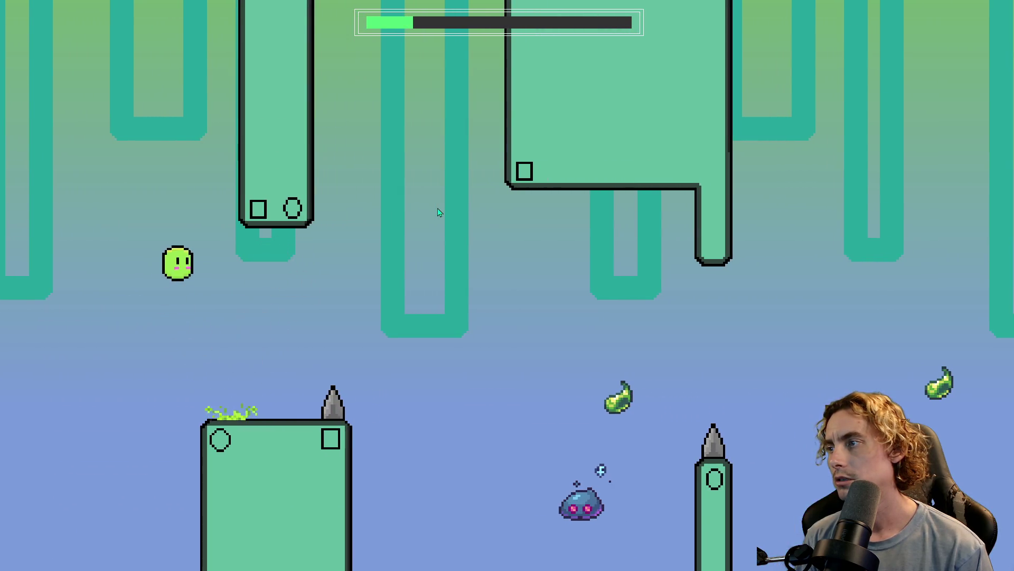
{"action": "key", "text": "space"}
{"action": "key", "text": "space"}
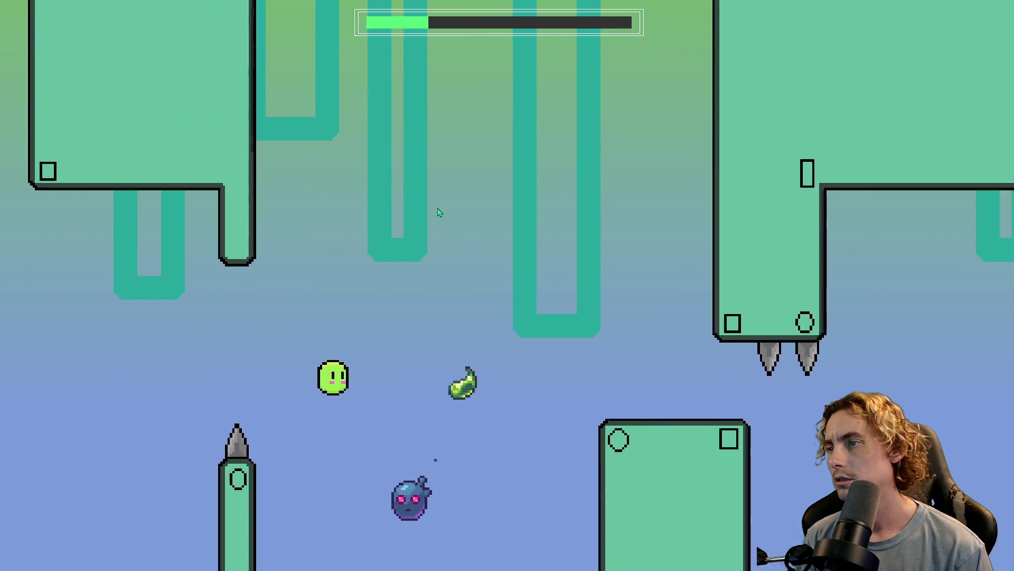
{"action": "key", "text": "space"}
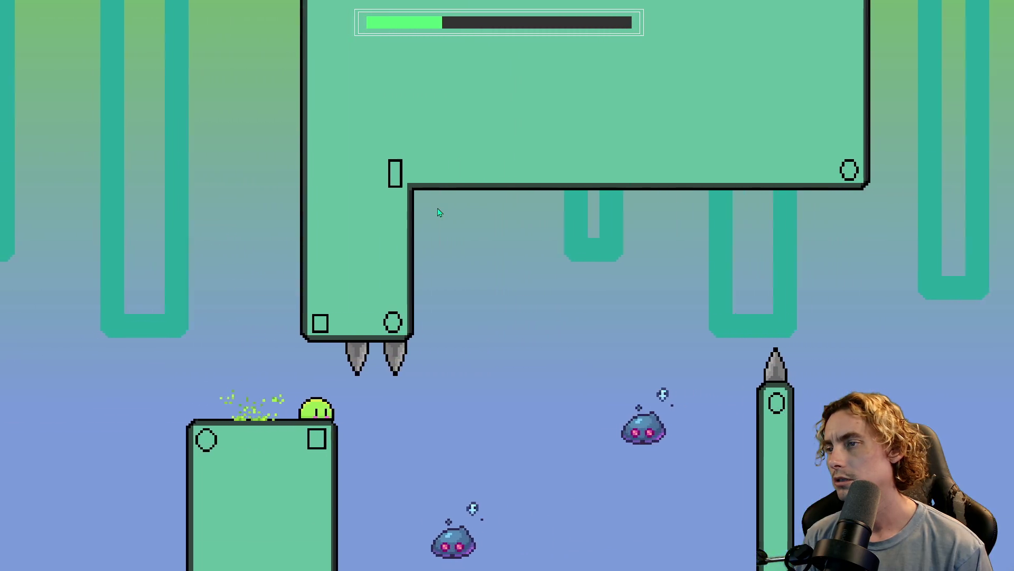
{"action": "key", "text": "space"}
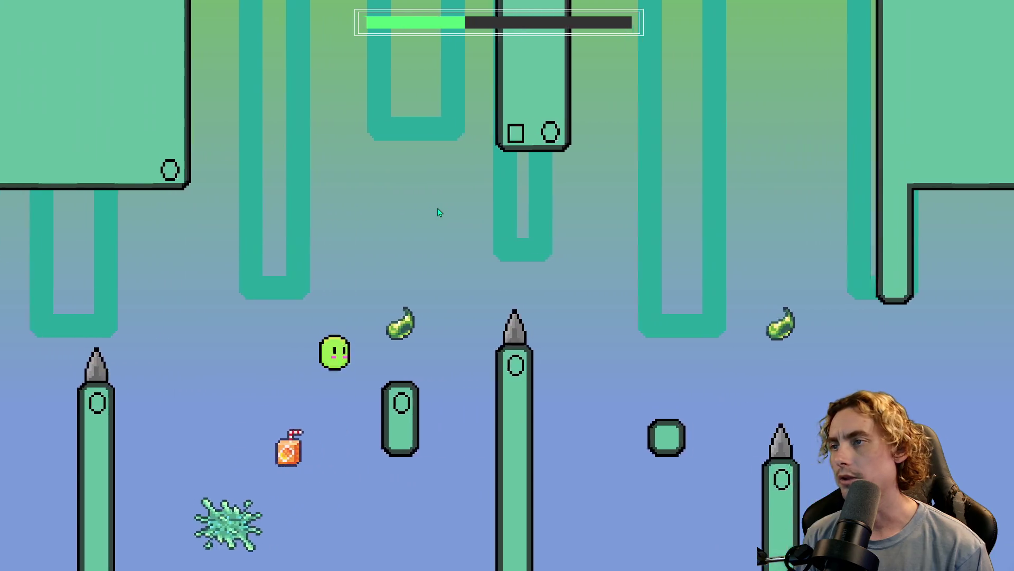
{"action": "key", "text": "space"}
{"action": "key", "text": "space"}
{"action": "key", "text": "space"}
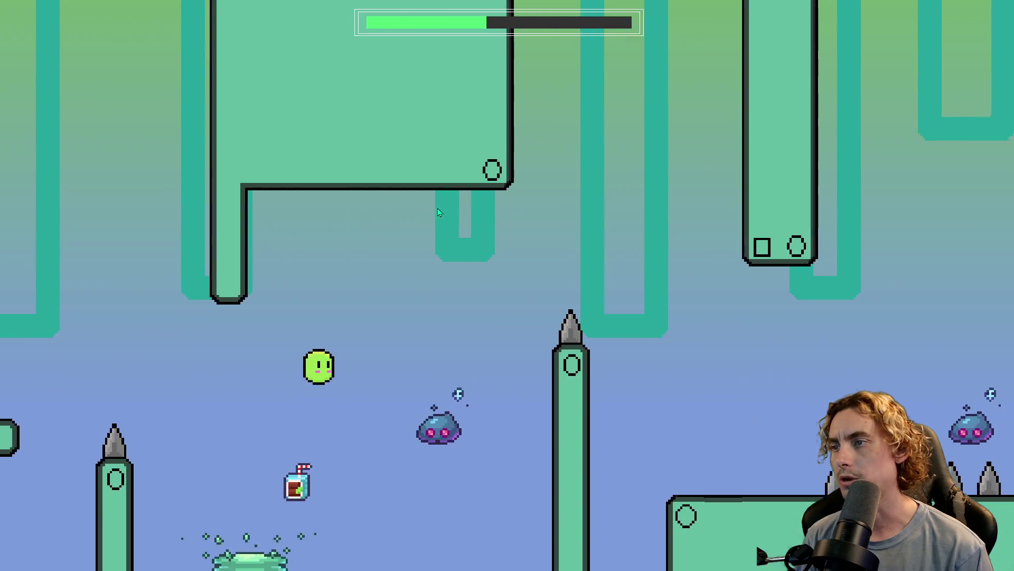
{"action": "key", "text": "space"}
{"action": "key", "text": "space"}
{"action": "key", "text": "space"}
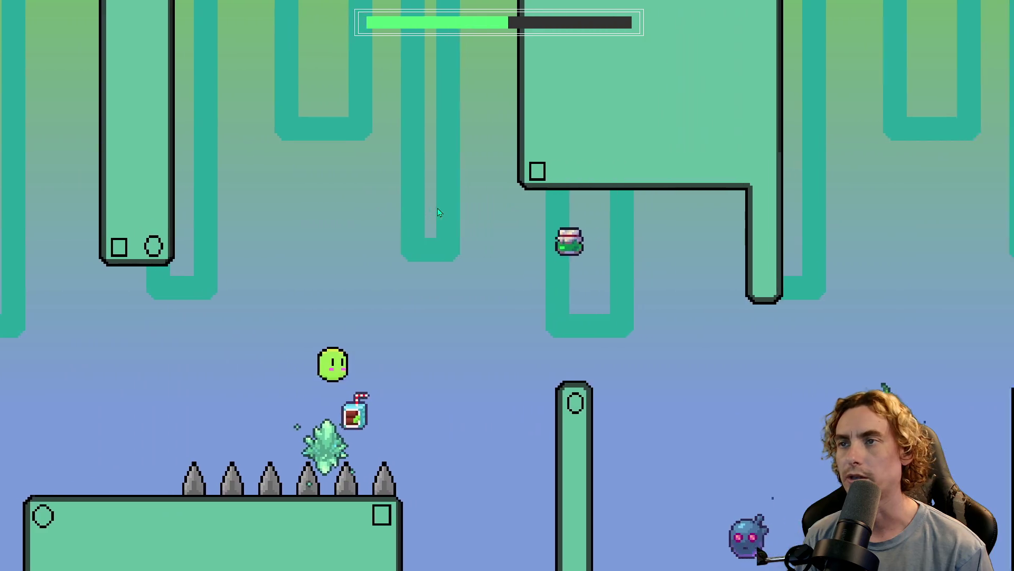
{"action": "key", "text": "space"}
{"action": "key", "text": "space"}
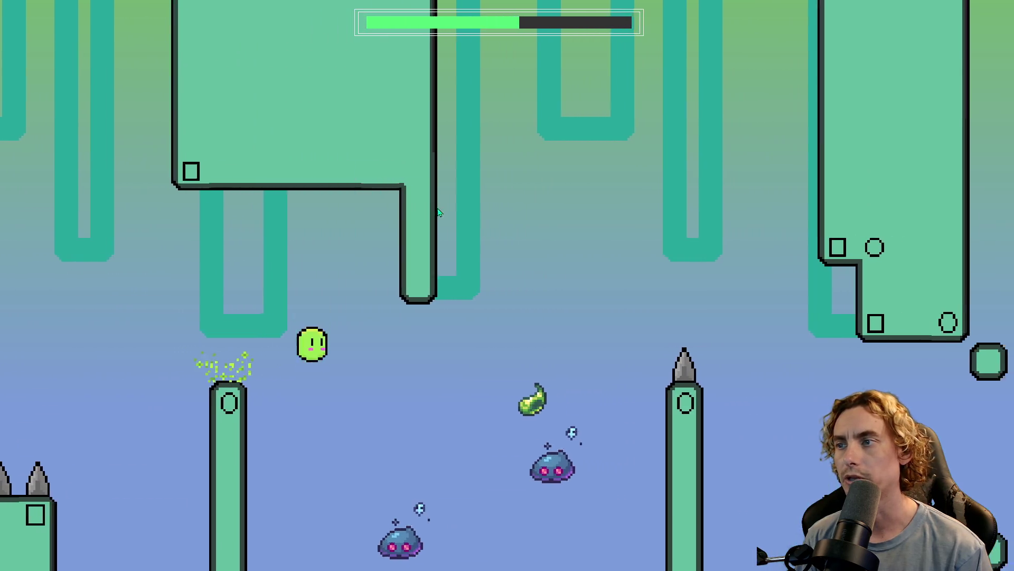
{"action": "key", "text": "space"}
{"action": "key", "text": "space"}
{"action": "key", "text": "space"}
Dodge the floating enemies, collect the juice box, and clear the spiked ceiling to finish the level.
{"action": "key", "text": "space"}
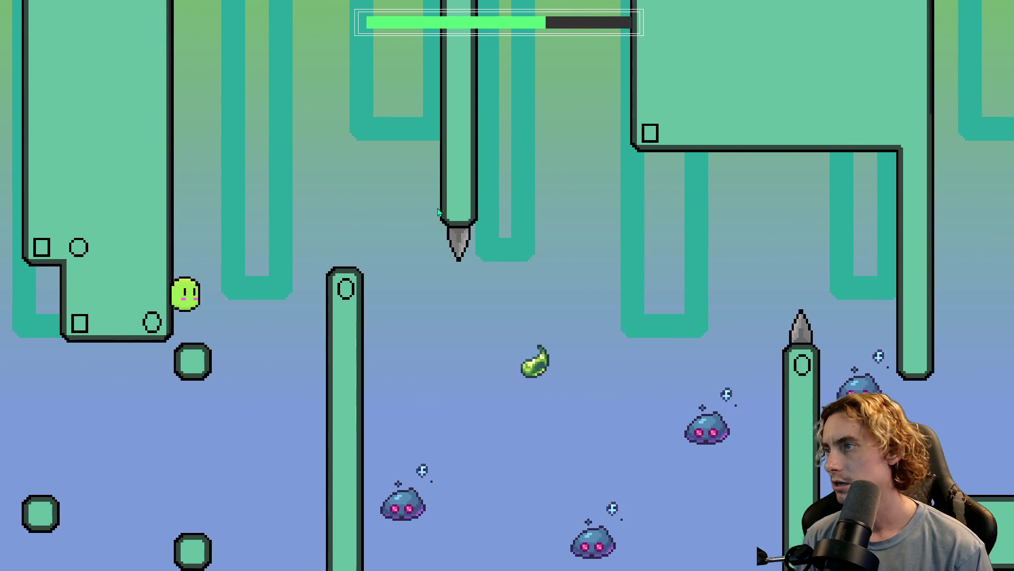
{"action": "key", "text": "space"}
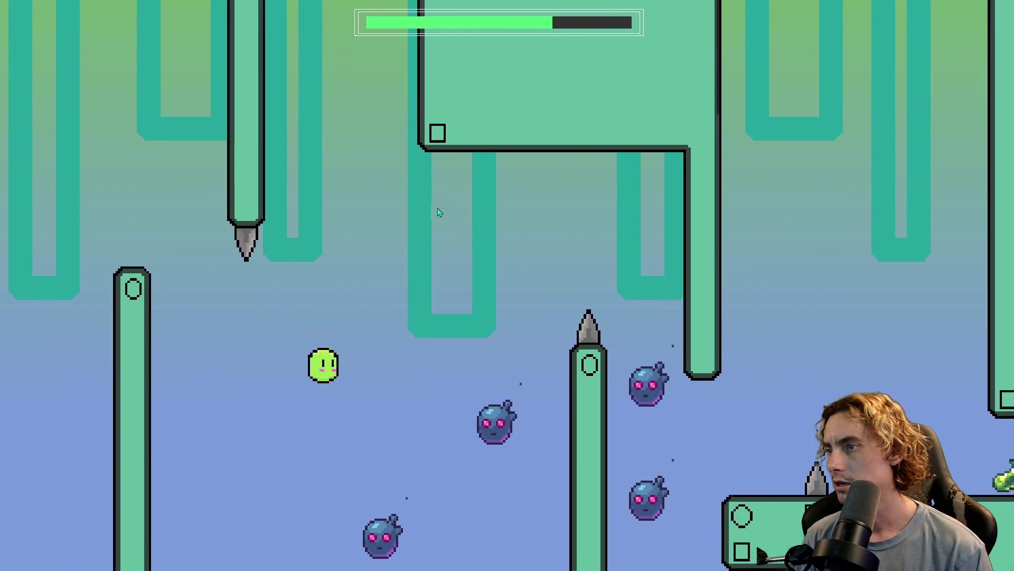
{"action": "key", "text": "space"}
{"action": "key", "text": "space"}
{"action": "key", "text": "space"}
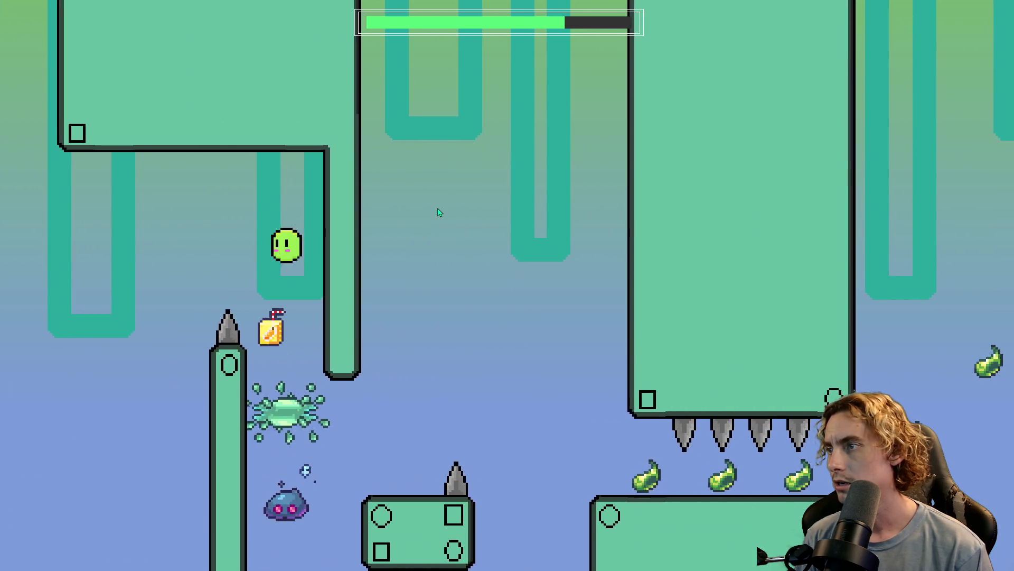
{"action": "key", "text": "space"}
{"action": "key", "text": "space"}
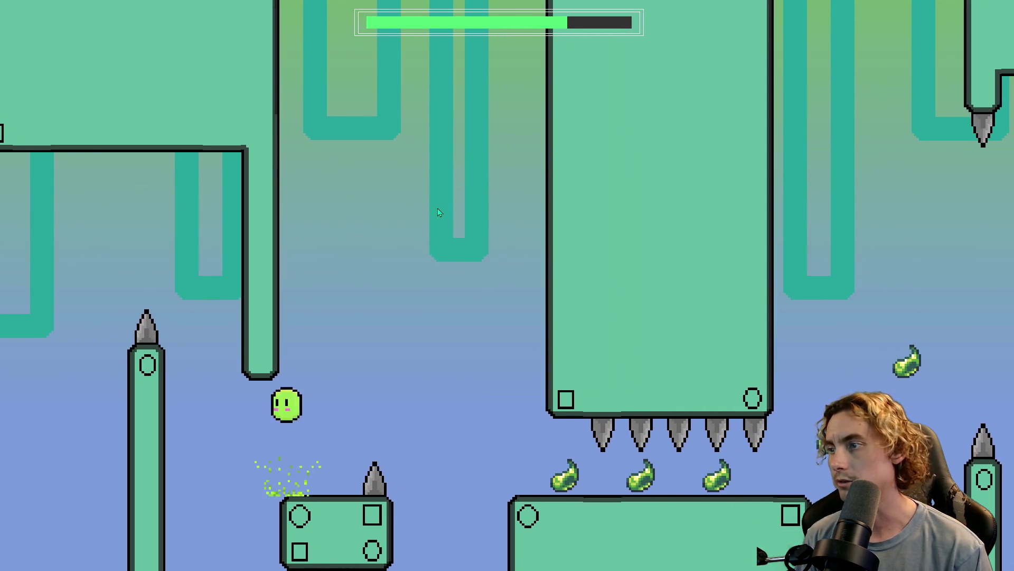
{"action": "key", "text": "space"}
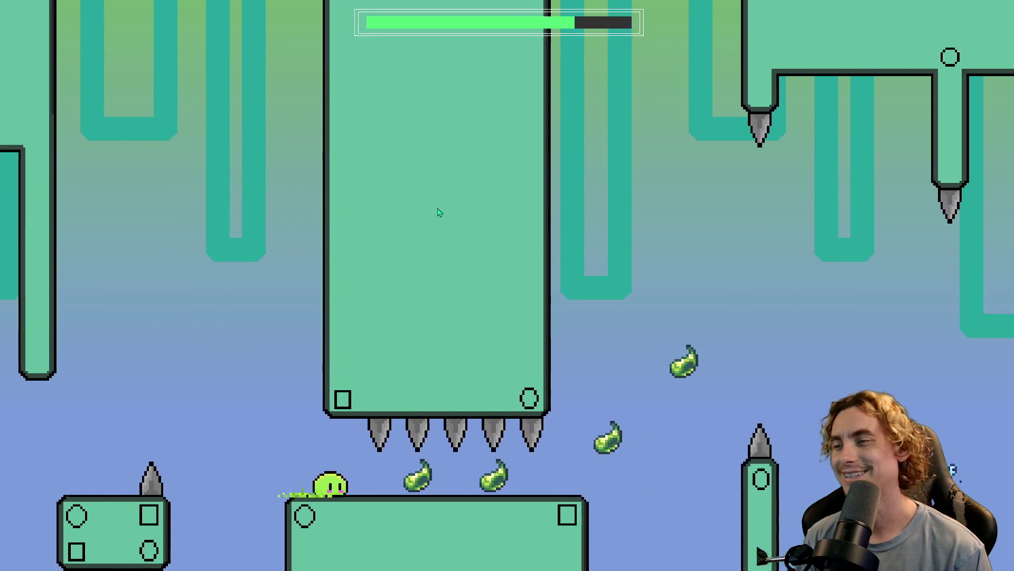
{"action": "key", "text": "space"}
{"action": "key", "text": "space"}
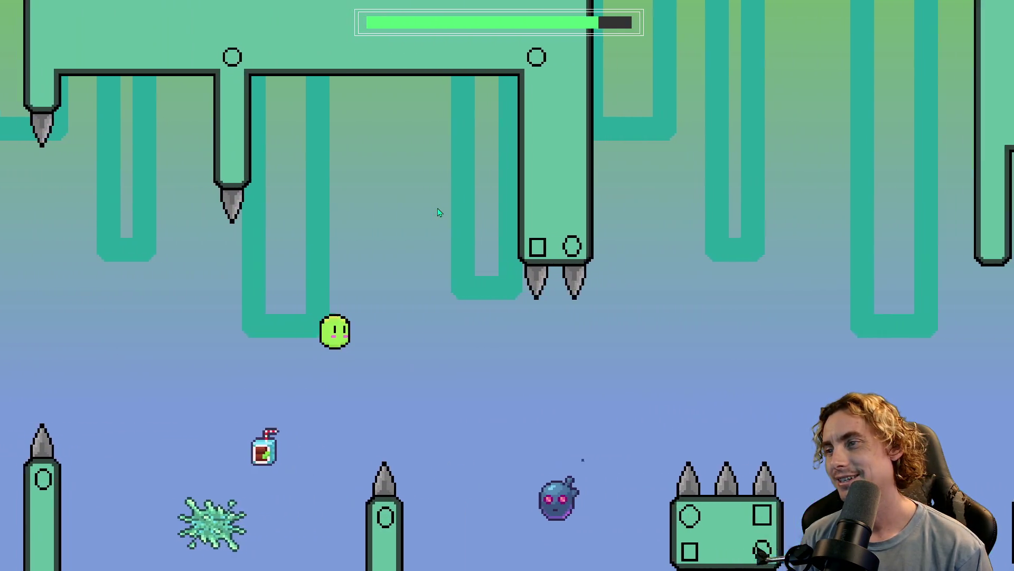
{"action": "key", "text": "space"}
{"action": "key", "text": "space"}
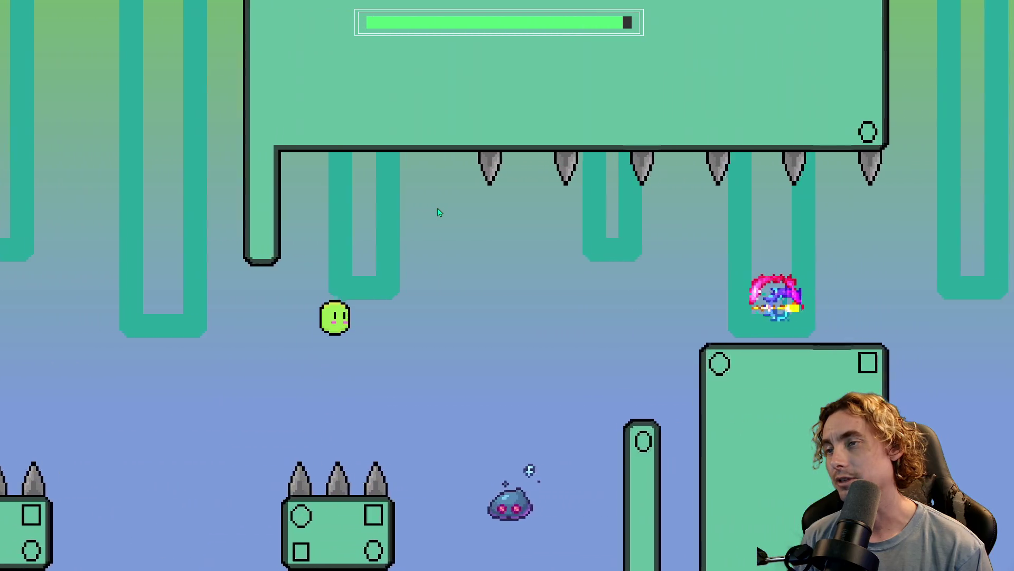
{"action": "key", "text": "space"}
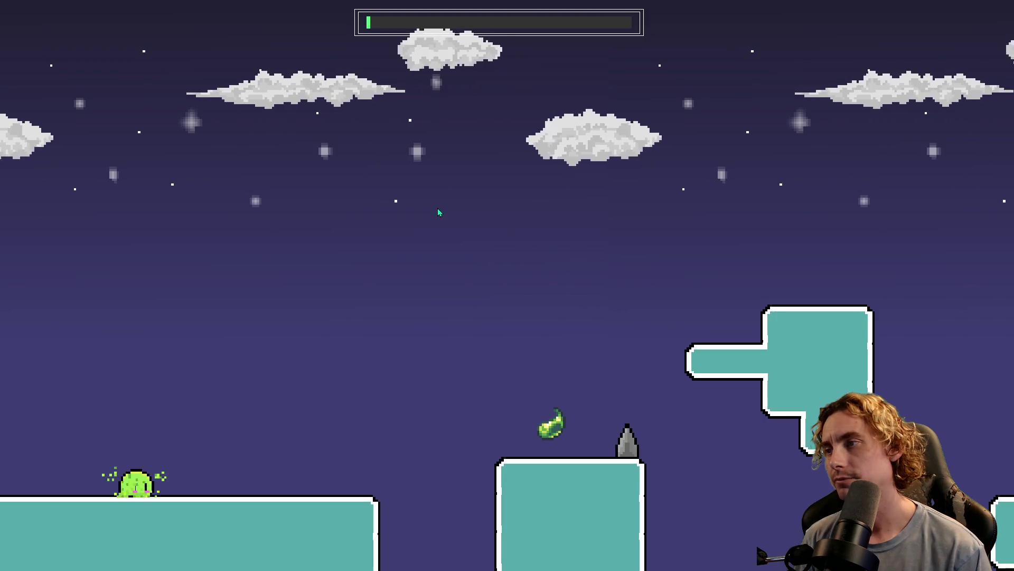
Jump the slime a few times as the new level begins.
{"action": "key", "text": "space"}
{"action": "key", "text": "space"}
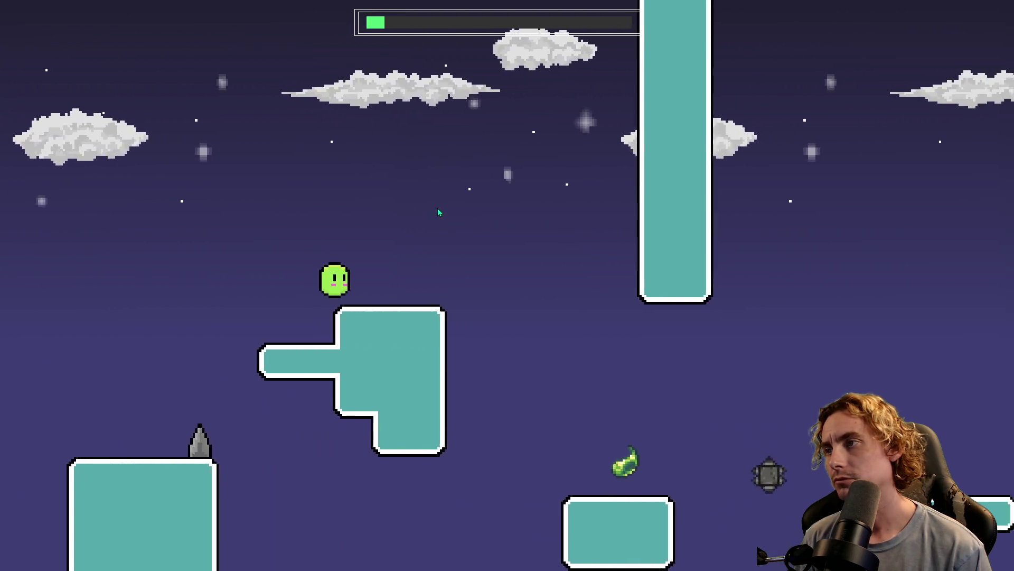
{"action": "key", "text": "space"}
{"action": "key", "text": "space"}
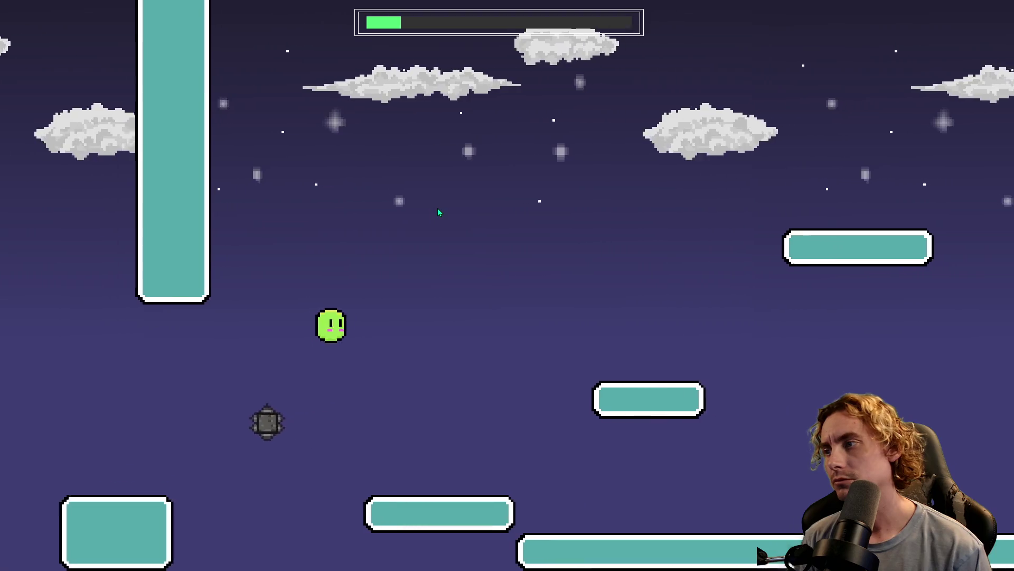
{"action": "key", "text": "space"}
{"action": "key", "text": "space"}
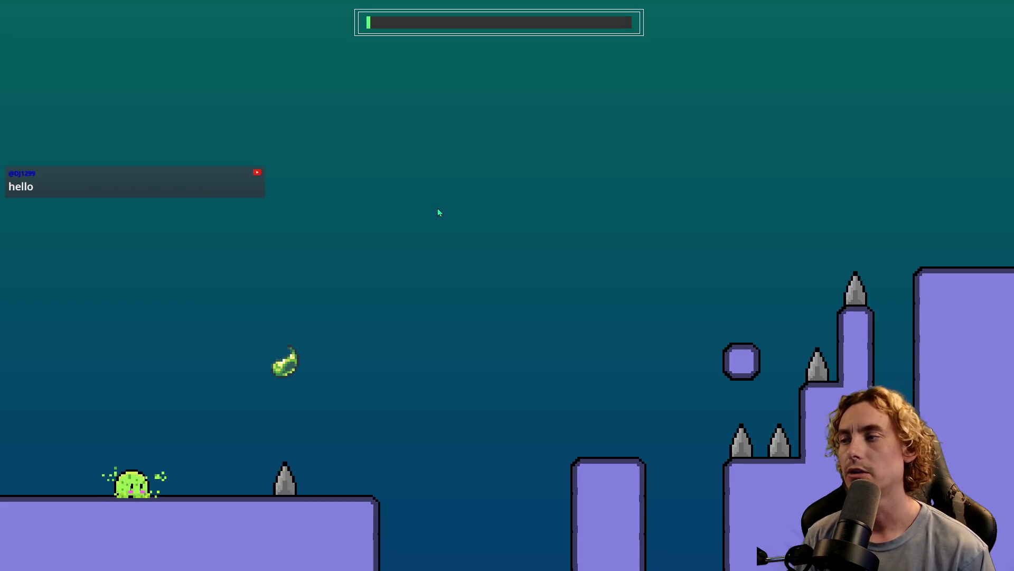
Jump across the teal level's platforms and blocks, watching each dust puff, through a spike respawn.
{"action": "key", "text": "space"}
{"action": "key", "text": "space"}
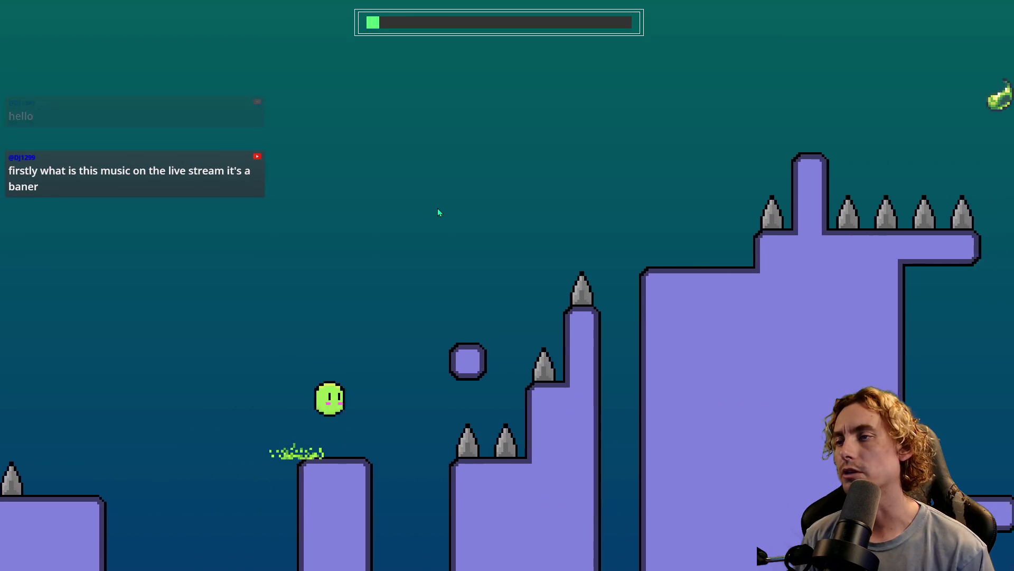
{"action": "key", "text": "space"}
{"action": "key", "text": "space"}
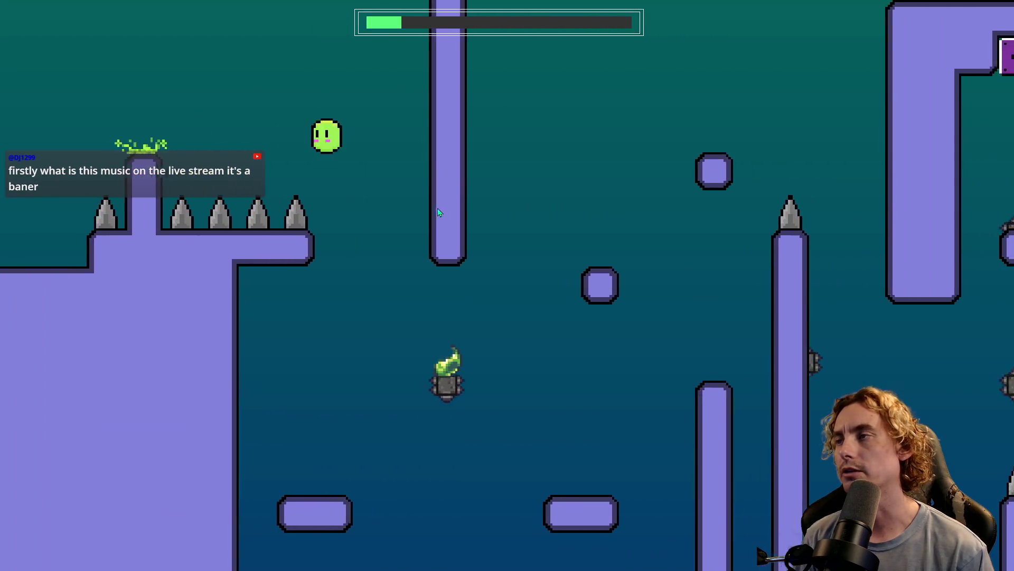
{"action": "key", "text": "space"}
{"action": "key", "text": "space"}
{"action": "key", "text": "space"}
{"action": "key", "text": "space"}
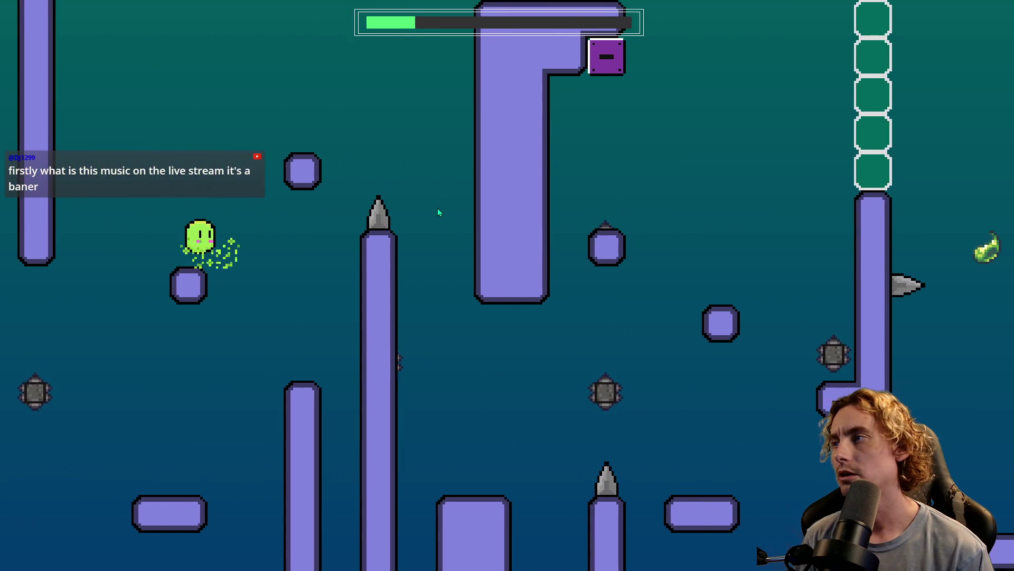
{"action": "key", "text": "space"}
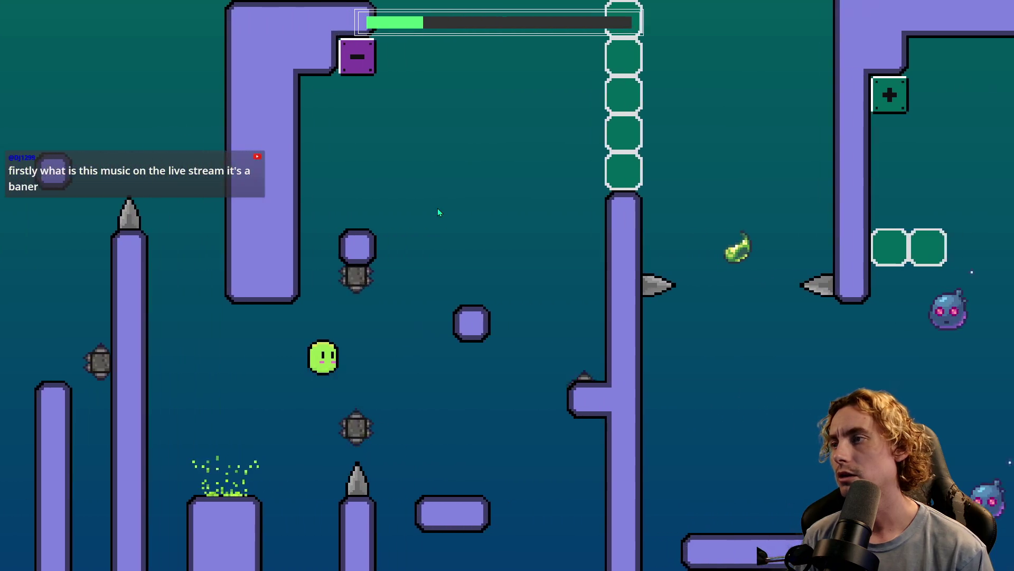
{"action": "key", "text": "space"}
{"action": "key", "text": "space"}
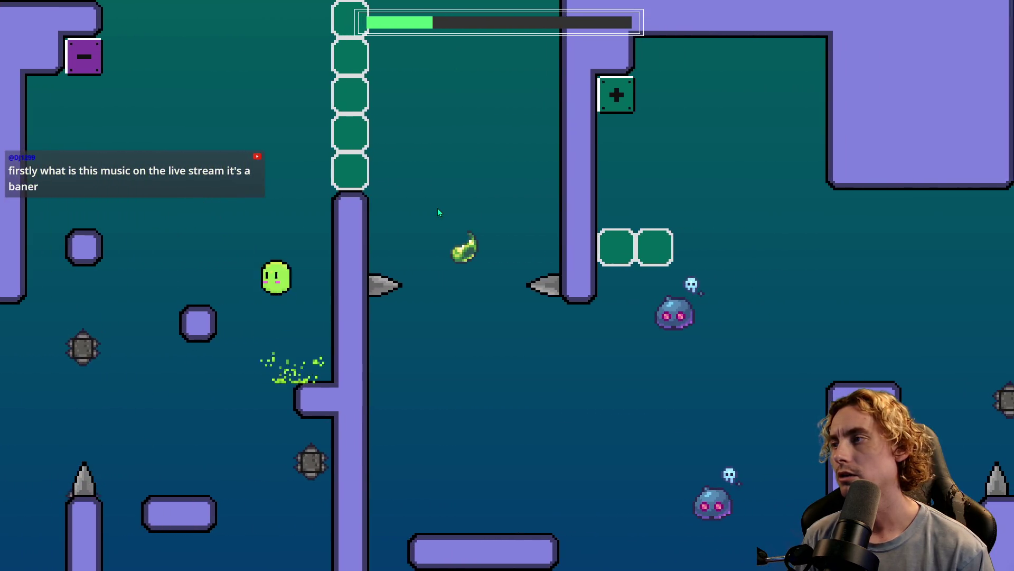
{"action": "key", "text": "space"}
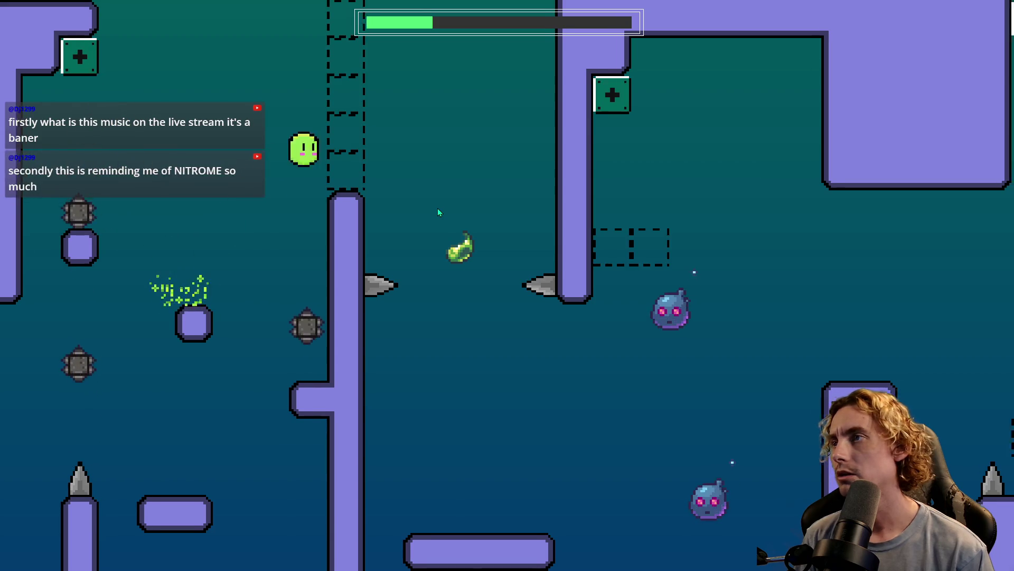
{"action": "key", "text": "space"}
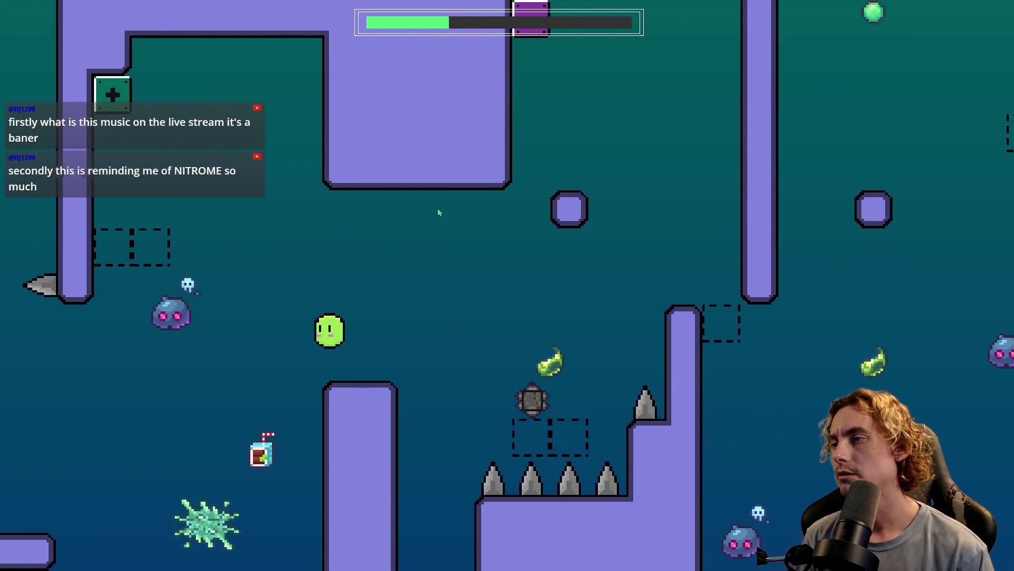
{"action": "key", "text": "space"}
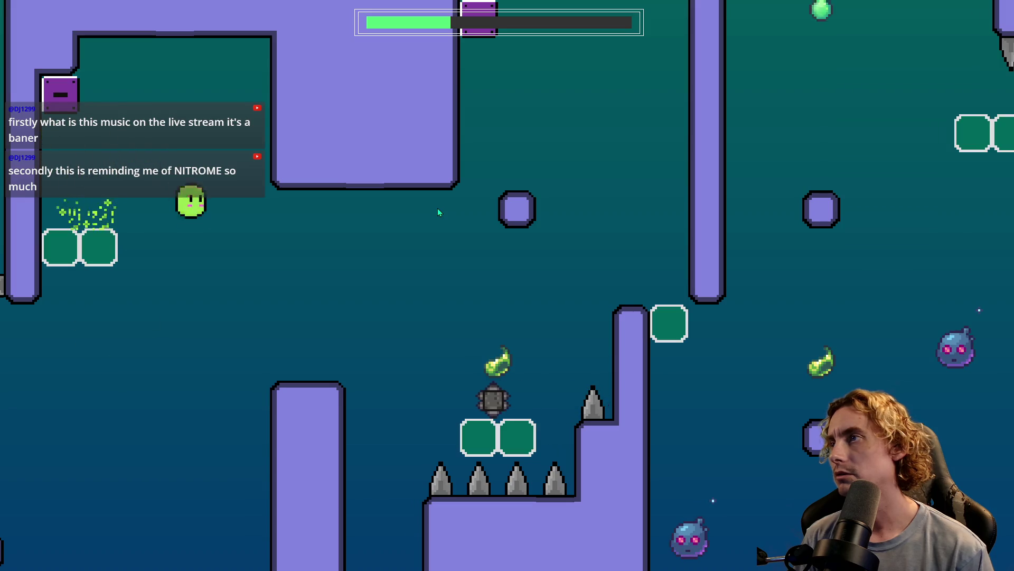
{"action": "key", "text": "space"}
{"action": "key", "text": "space"}
{"action": "key", "text": "space"}
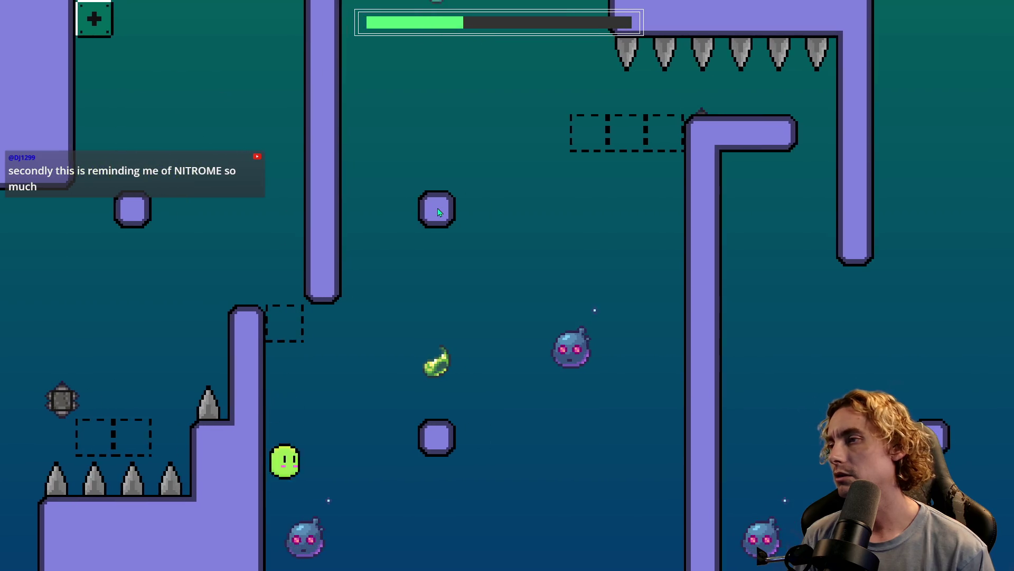
{"action": "key", "text": "space"}
{"action": "key", "text": "space"}
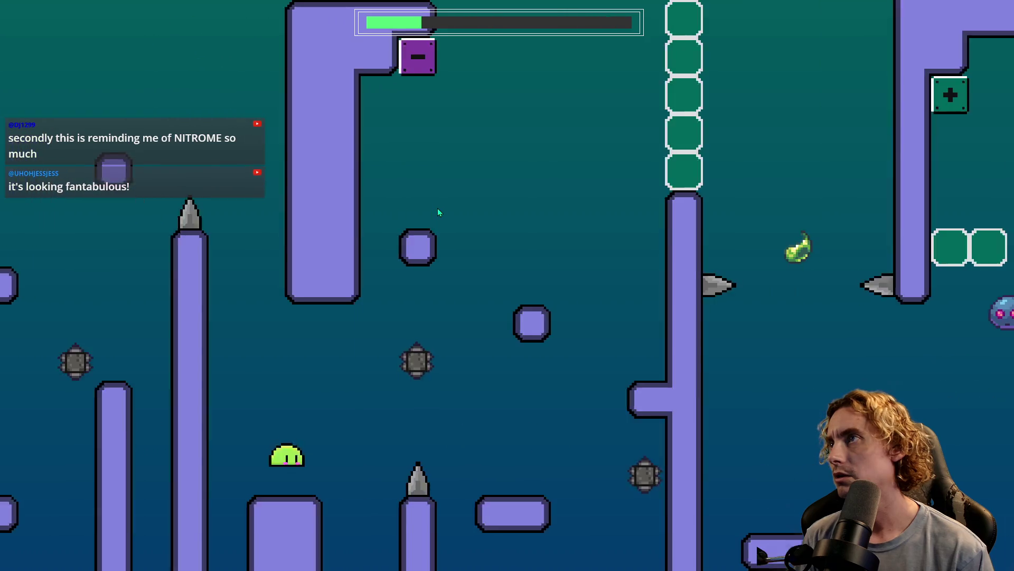
{"action": "key", "text": "space"}
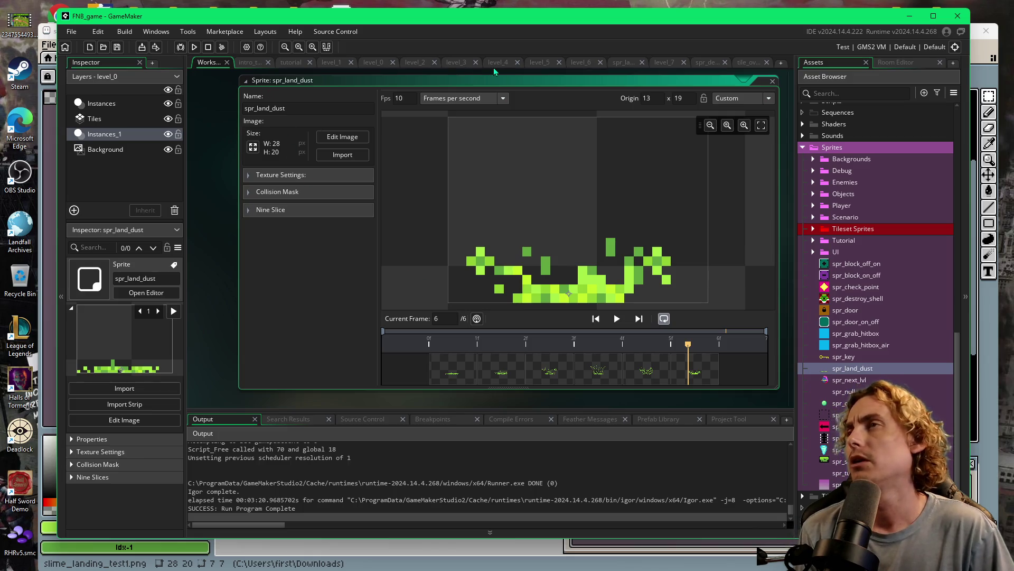
Switch to the level_0 room and delete its existing row of ceiling spikes.
{"action": "left_click", "coordinate": [449, 63]}
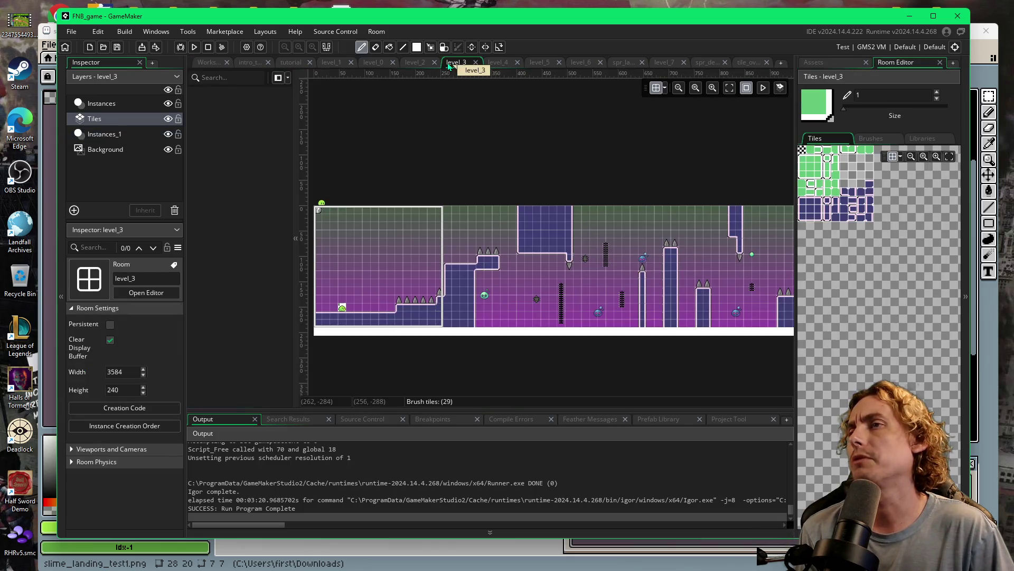
{"action": "left_click", "coordinate": [415, 63]}
{"action": "left_click", "coordinate": [373, 62]}
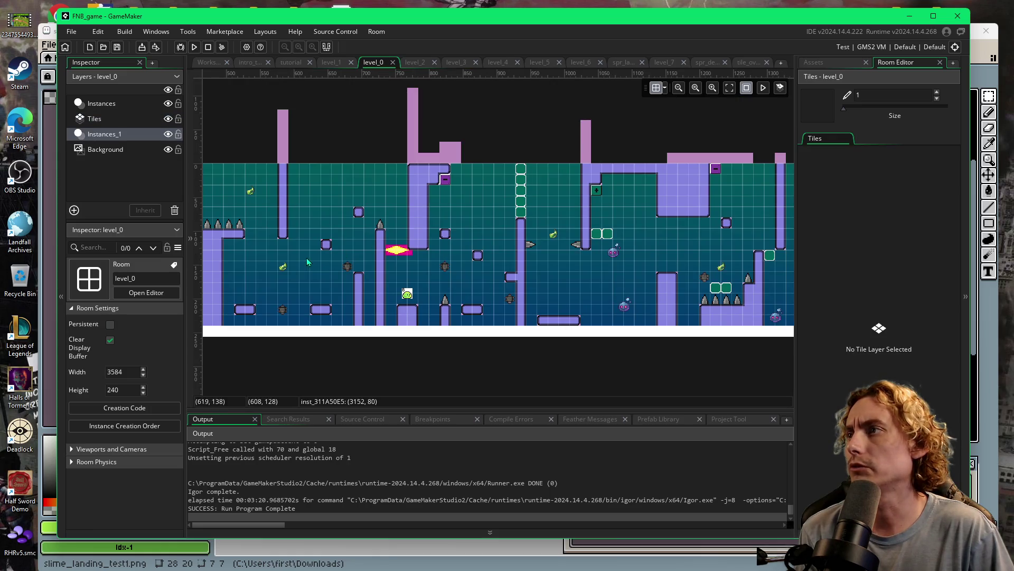
{"action": "scroll", "coordinate": [465, 226], "scroll_direction": "right", "scroll_amount": 5}
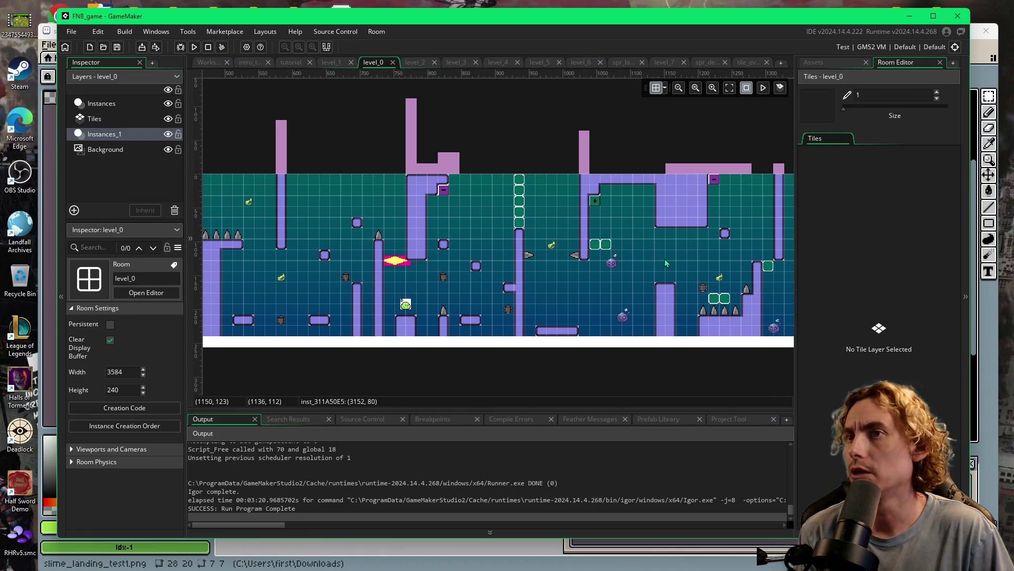
{"action": "scroll", "coordinate": [630, 284], "scroll_direction": "right", "scroll_amount": 2}
{"action": "scroll", "coordinate": [608, 222], "scroll_direction": "up", "scroll_amount": 1}
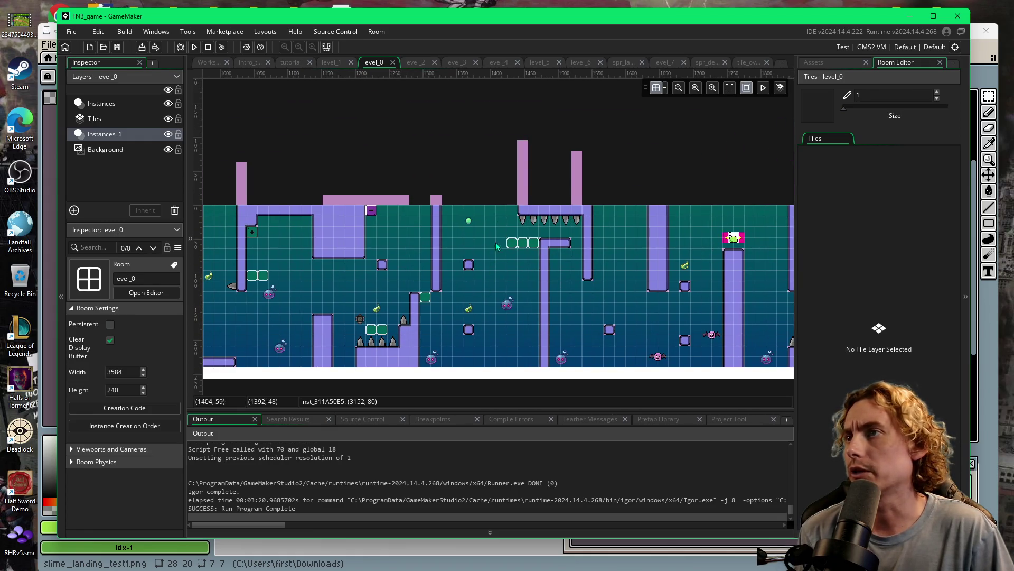
{"action": "left_click_drag", "start_coordinate": [510, 214], "coordinate": [577, 225]}
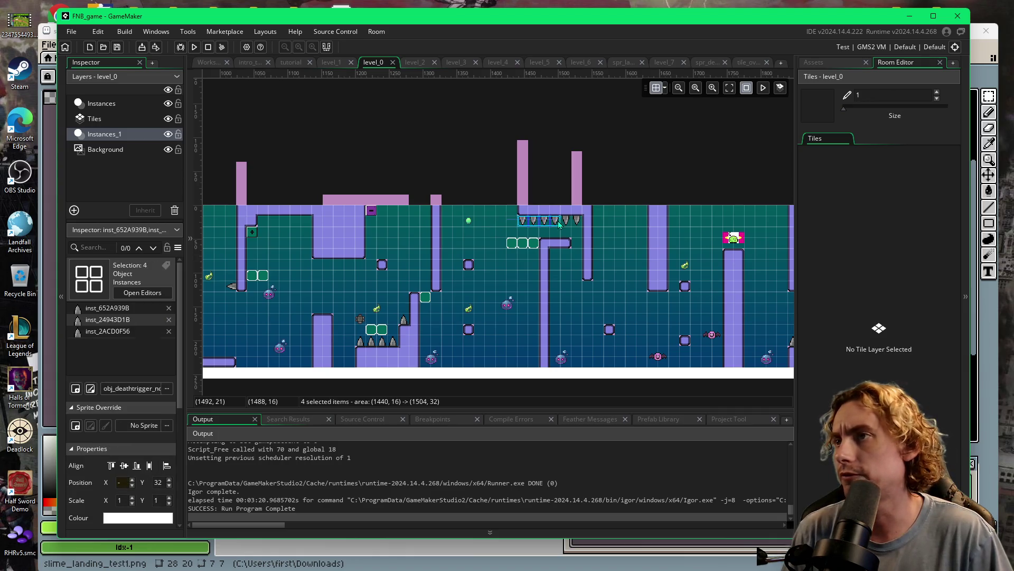
{"action": "key", "text": "Delete"}
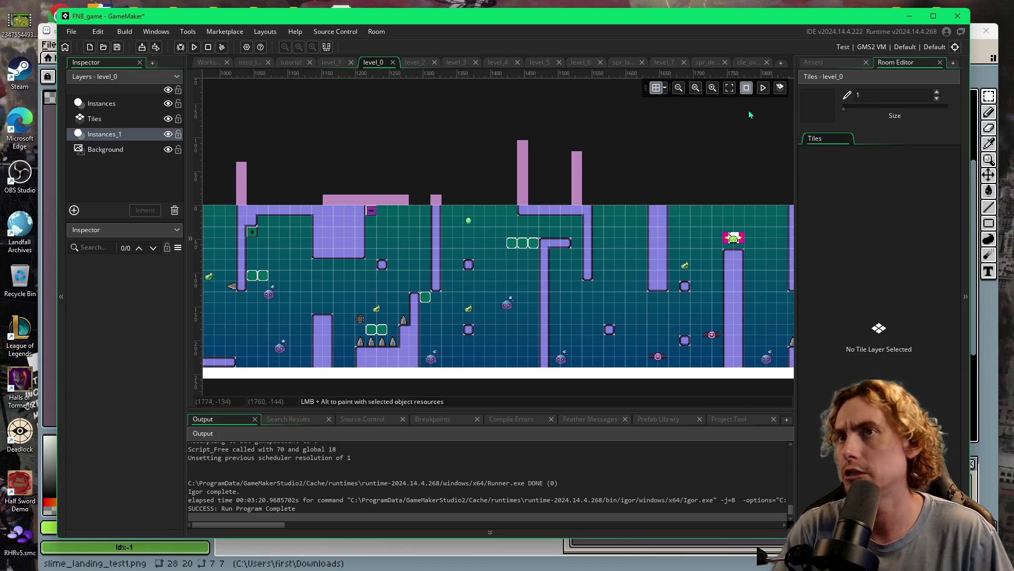
Drag obj_deathtrigger from the asset list into the room as a new spike row.
{"action": "left_click", "coordinate": [813, 63]}
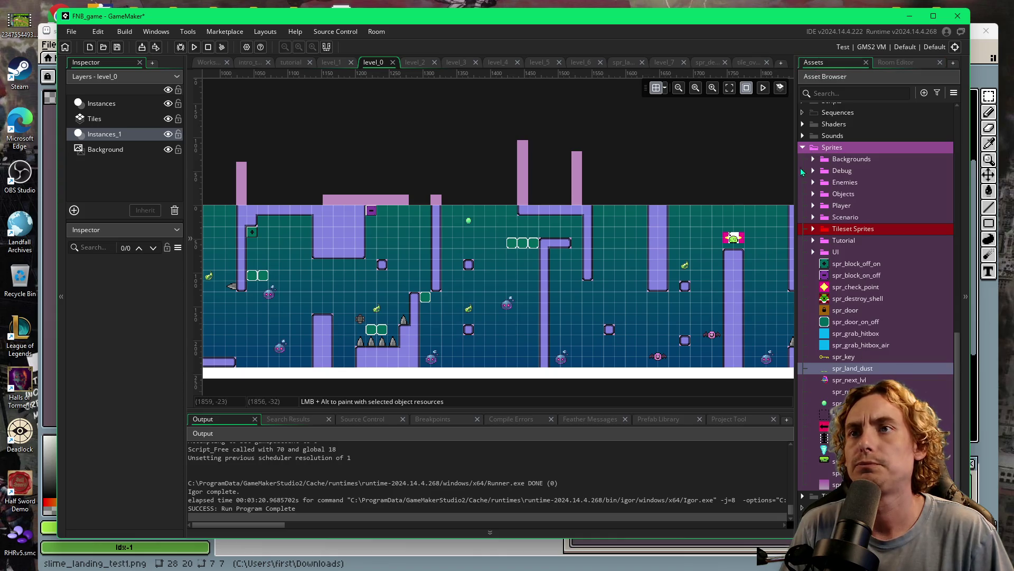
{"action": "scroll", "coordinate": [805, 151], "scroll_direction": "down", "scroll_amount": 3}
{"action": "scroll", "coordinate": [806, 151], "scroll_direction": "up", "scroll_amount": 3}
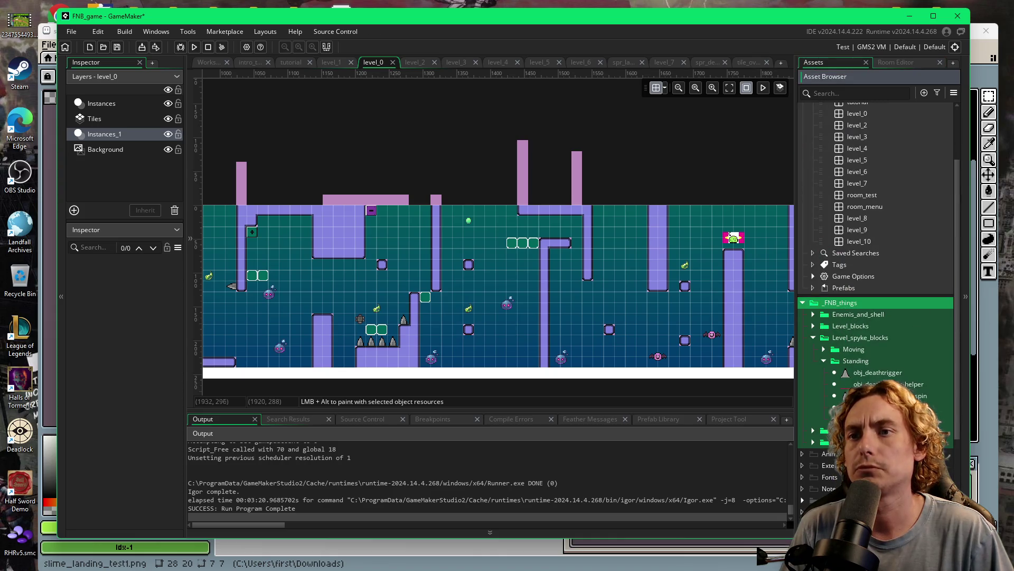
{"action": "left_click", "coordinate": [845, 407]}
{"action": "mouse_move", "coordinate": [832, 395]}
{"action": "left_mouse_down"}
{"action": "mouse_move", "coordinate": [576, 264]}
{"action": "mouse_move", "coordinate": [574, 238]}
{"action": "mouse_move", "coordinate": [532, 238]}
{"action": "left_mouse_up"}
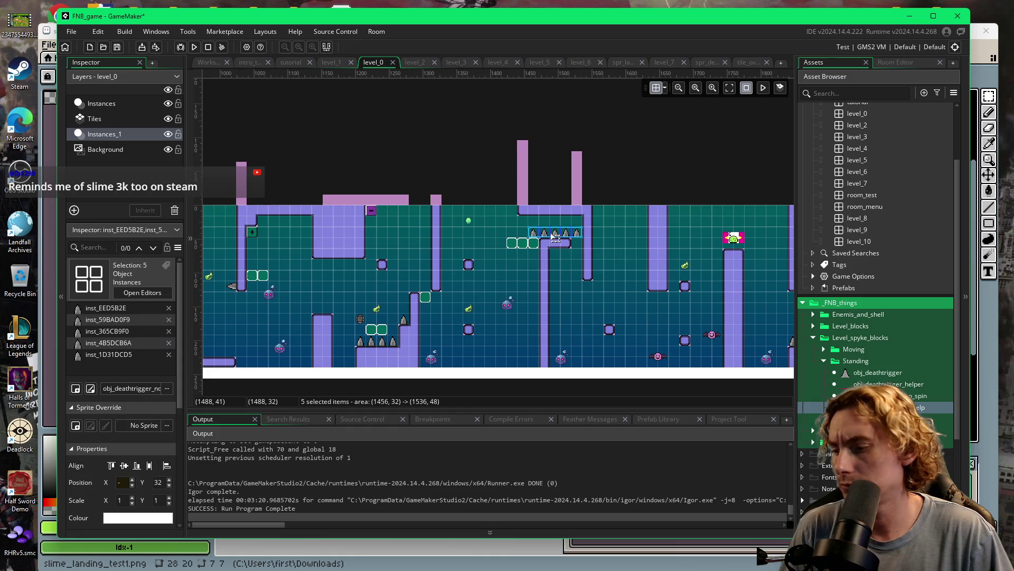
Rotate the new spike row 180° and move it up onto the ceiling.
{"action": "scroll", "coordinate": [127, 465], "scroll_direction": "down", "scroll_amount": 2}
{"action": "left_click", "coordinate": [129, 515]}
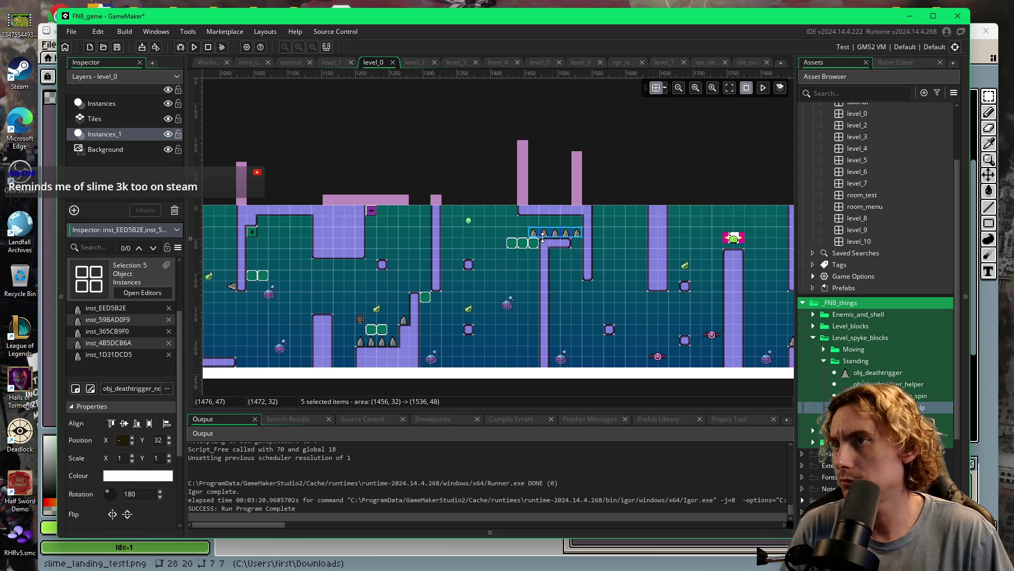
{"action": "left_click_drag", "start_coordinate": [536, 237], "coordinate": [526, 225]}
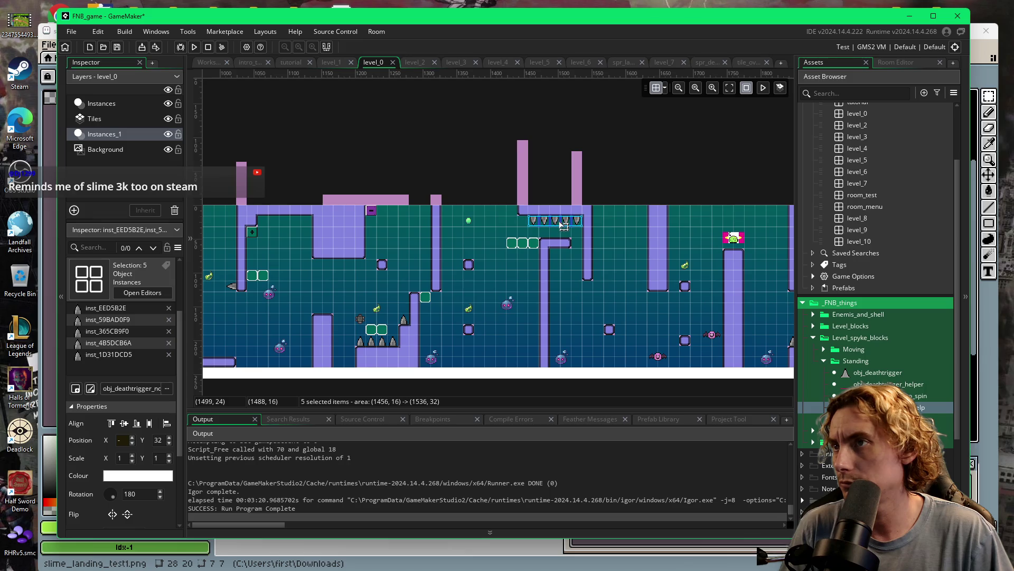
{"action": "left_click", "coordinate": [515, 270]}
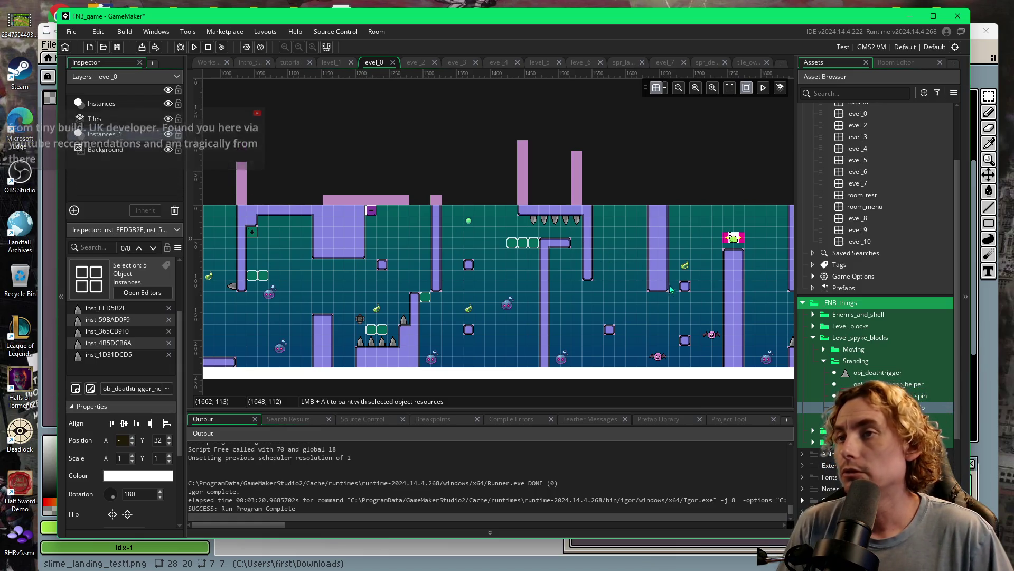
Replace a spike with a new death-trigger spike rotated 180 and tucked up under the ledge.
{"action": "scroll", "coordinate": [733, 321], "scroll_direction": "right", "scroll_amount": 5}
{"action": "scroll", "coordinate": [733, 321], "scroll_direction": "right", "scroll_amount": 10}
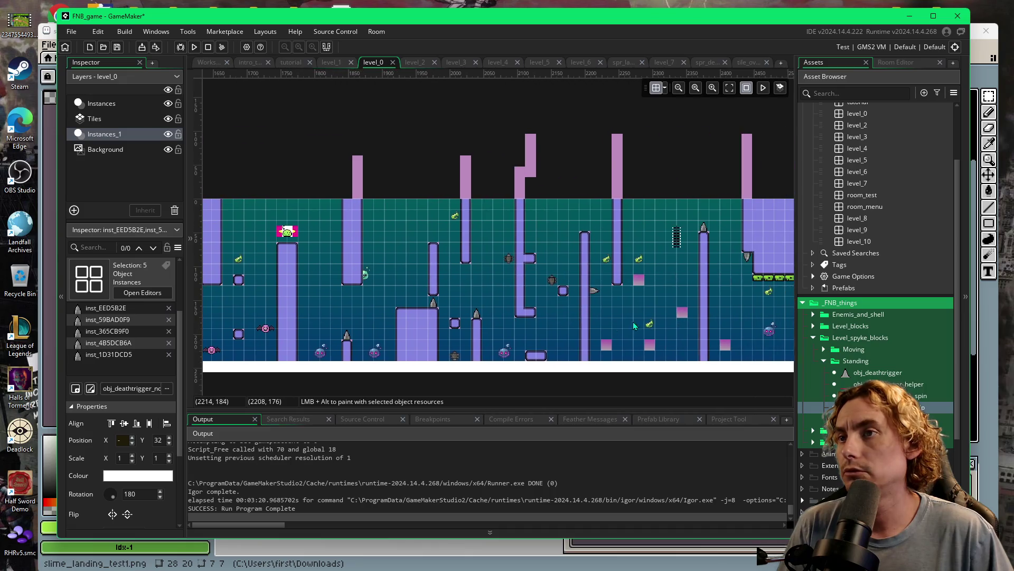
{"action": "left_click", "coordinate": [541, 259]}
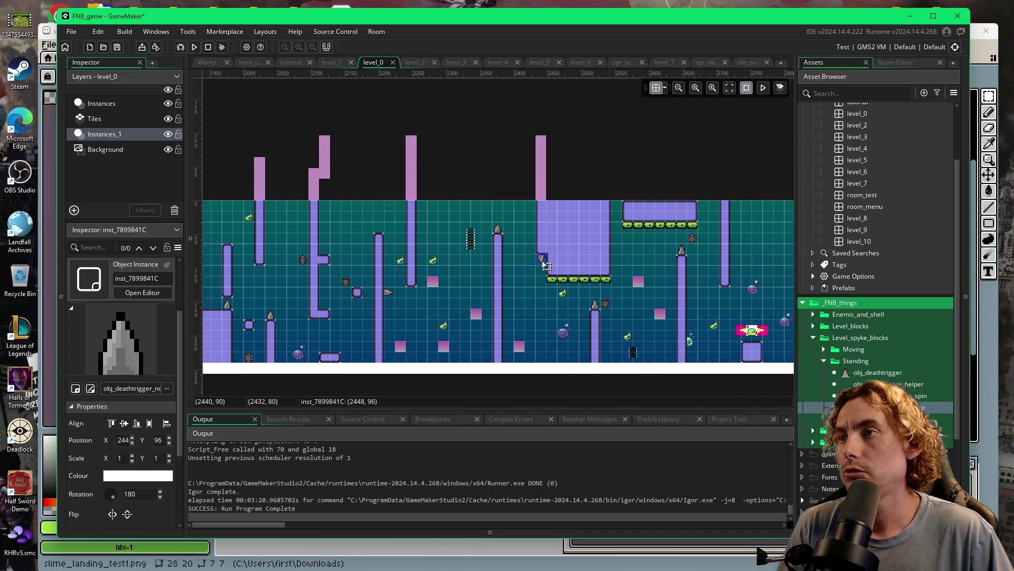
{"action": "key", "text": "Delete"}
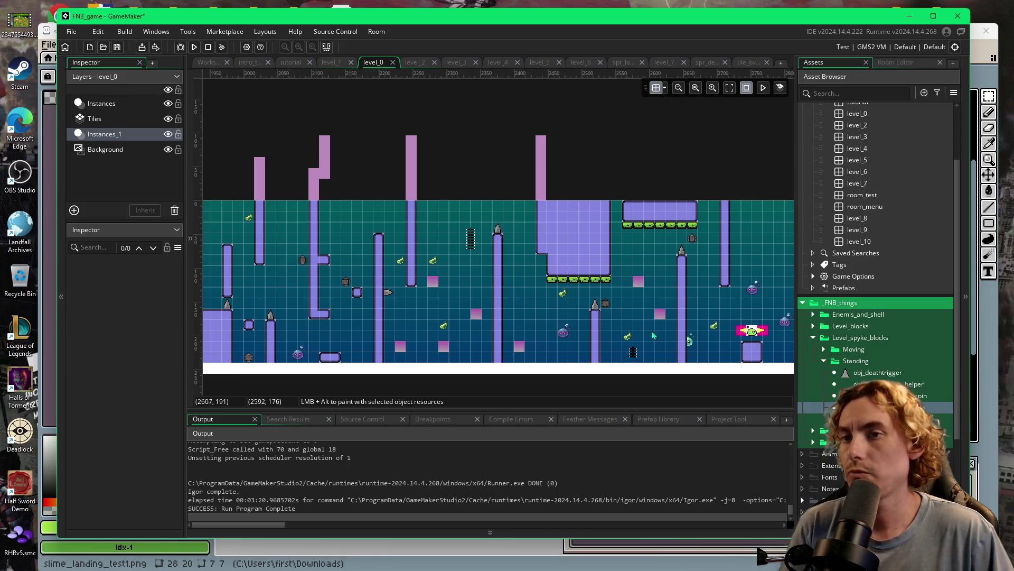
{"action": "left_click", "coordinate": [533, 290], "text": "alt"}
{"action": "left_click_drag", "start_coordinate": [532, 290], "coordinate": [544, 289]}
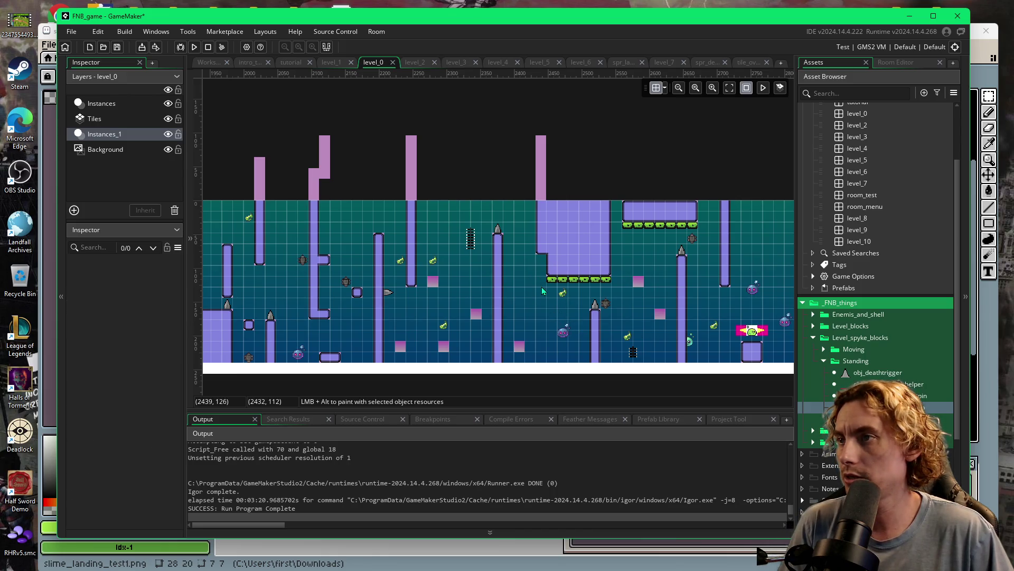
{"action": "left_click", "coordinate": [71, 407]}
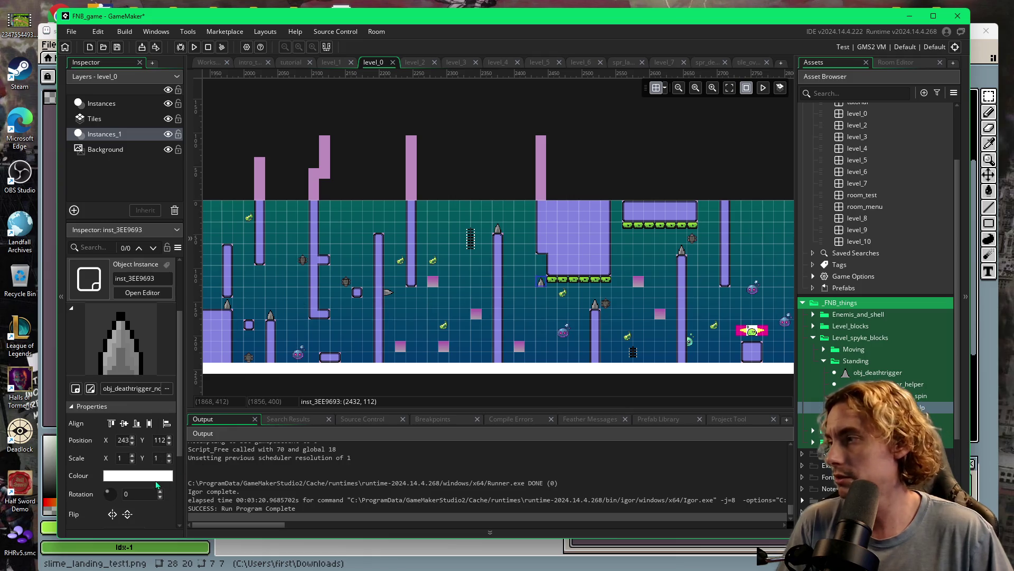
{"action": "type", "text": "180"}
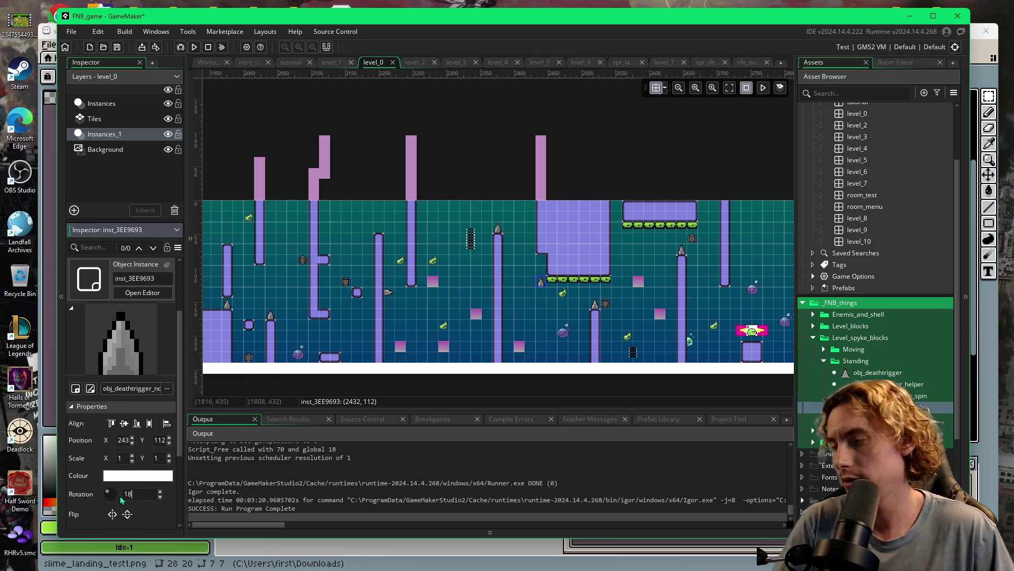
{"action": "key", "text": "Return"}
{"action": "left_click_drag", "start_coordinate": [530, 273], "coordinate": [541, 261]}
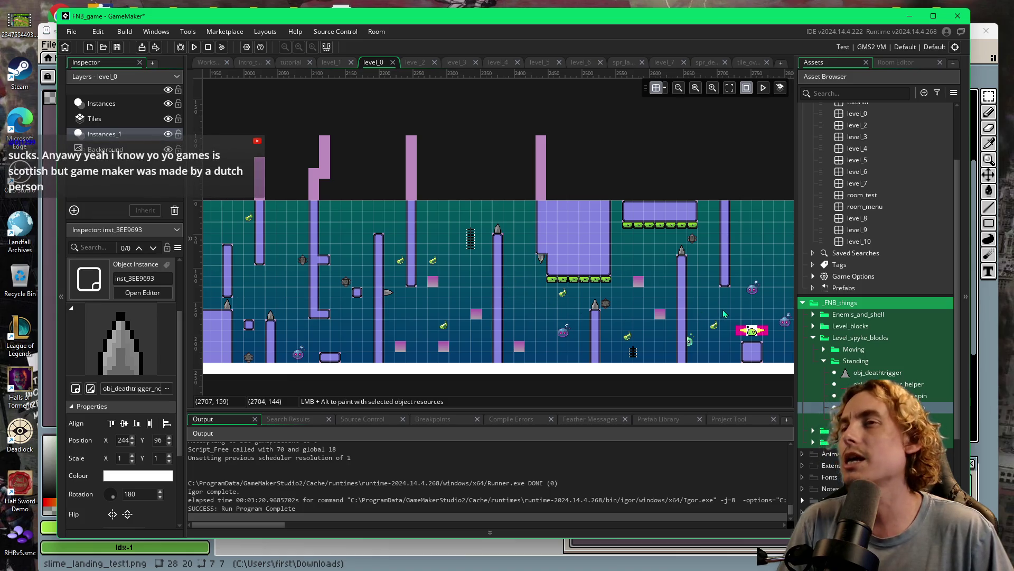
Swap the hanging spike under the pillar for a new one rotated 180 at 300, 96.
{"action": "scroll", "coordinate": [583, 338], "scroll_direction": "right", "scroll_amount": 5}
{"action": "scroll", "coordinate": [583, 338], "scroll_direction": "right", "scroll_amount": 5}
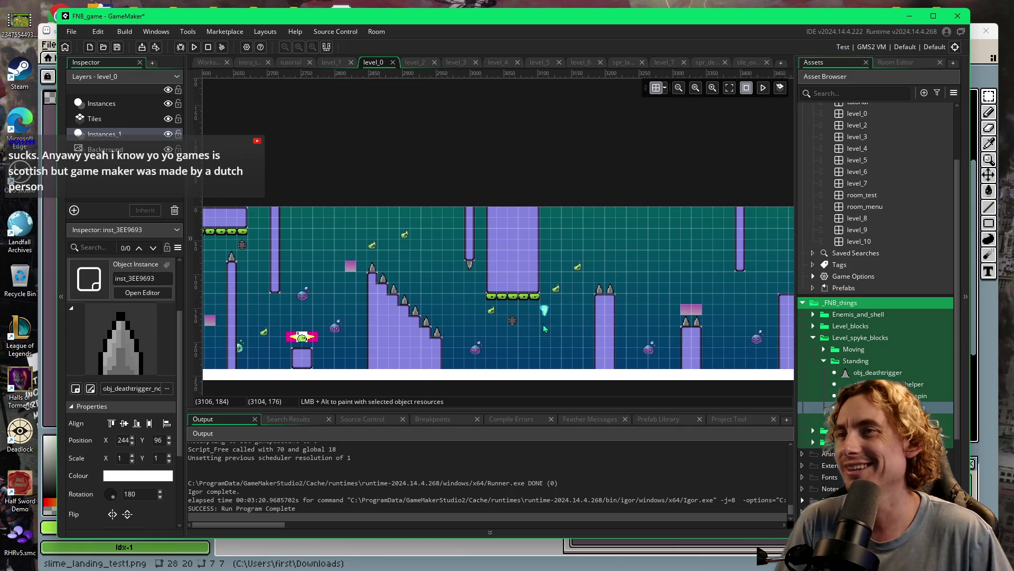
{"action": "left_click", "coordinate": [471, 267]}
{"action": "key", "text": "Delete"}
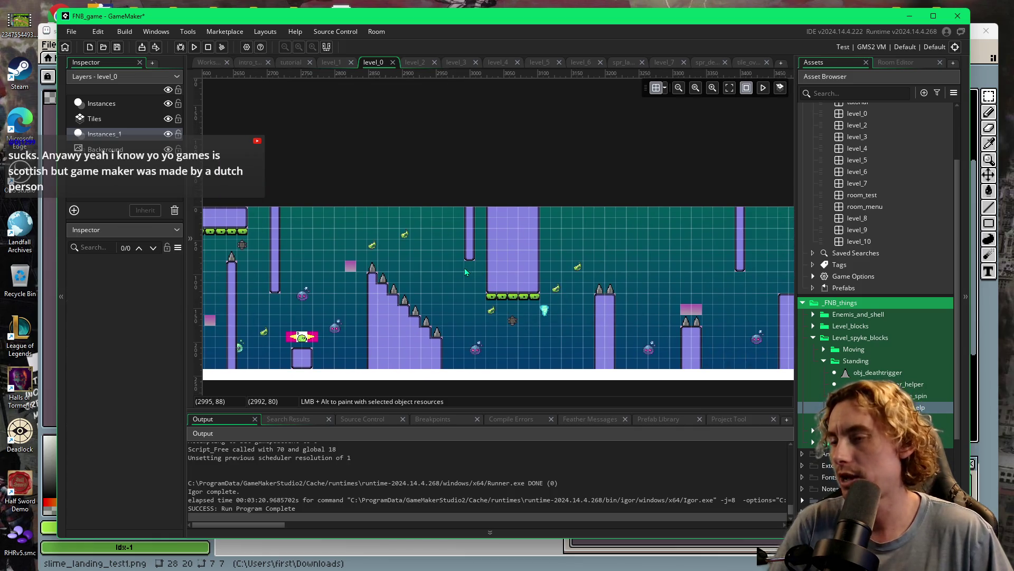
{"action": "left_click", "coordinate": [464, 282], "text": "alt"}
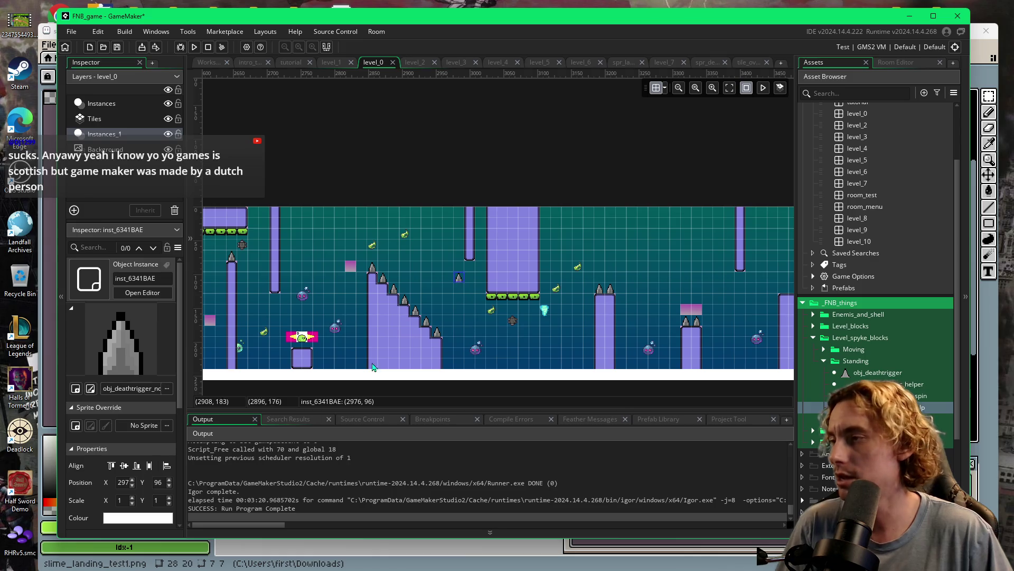
{"action": "scroll", "coordinate": [127, 459], "scroll_direction": "down", "scroll_amount": 1}
{"action": "left_click", "coordinate": [126, 515]}
{"action": "type", "text": "180"}
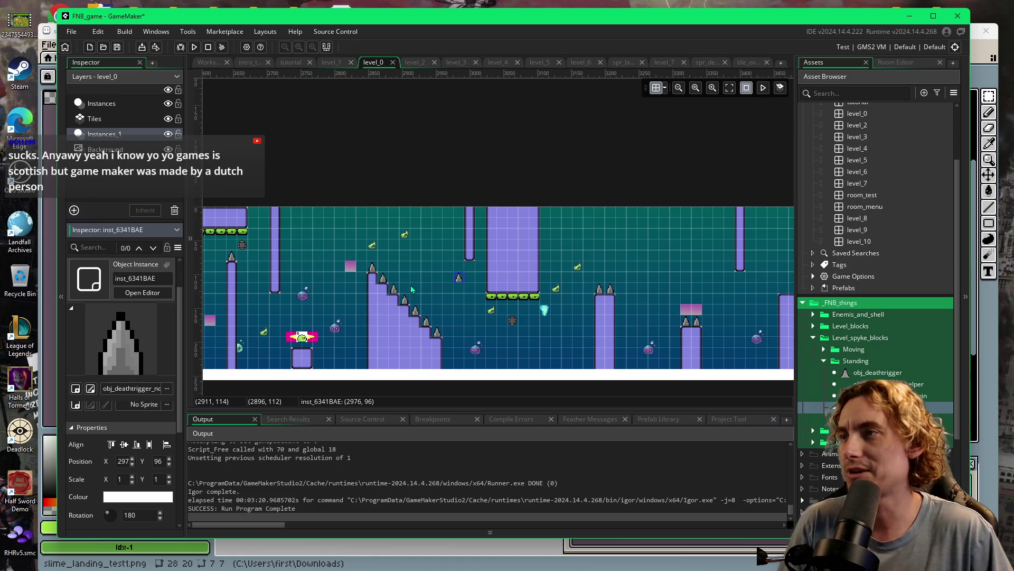
{"action": "left_click_drag", "start_coordinate": [458, 272], "coordinate": [470, 273]}
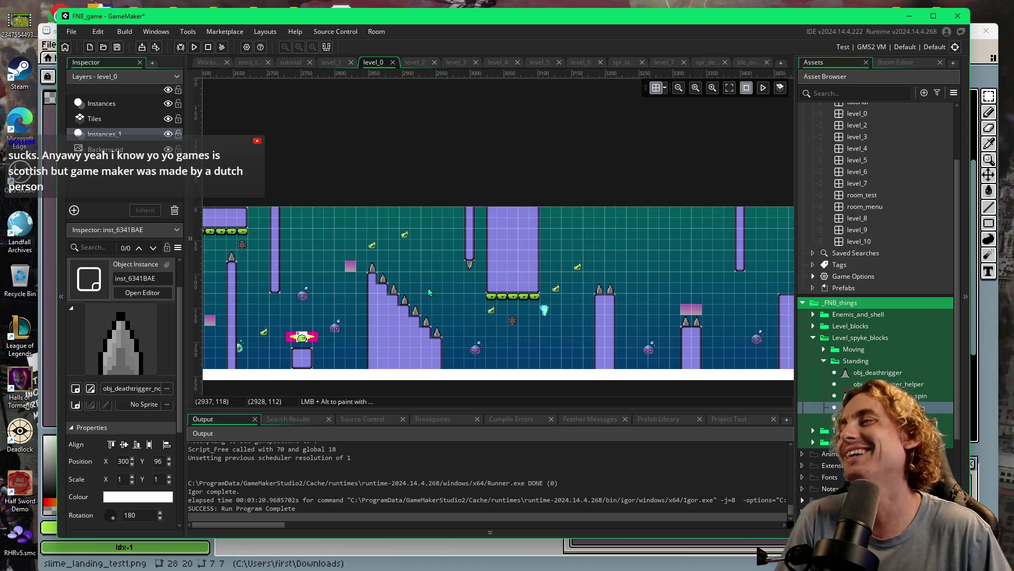
{"action": "mouse_move", "coordinate": [529, 342]}
{"action": "left_mouse_down"}
{"action": "mouse_move", "coordinate": [424, 366]}
{"action": "mouse_move", "coordinate": [565, 318]}
{"action": "left_mouse_up"}
{"action": "scroll", "coordinate": [565, 318], "scroll_direction": "left", "scroll_amount": 5}
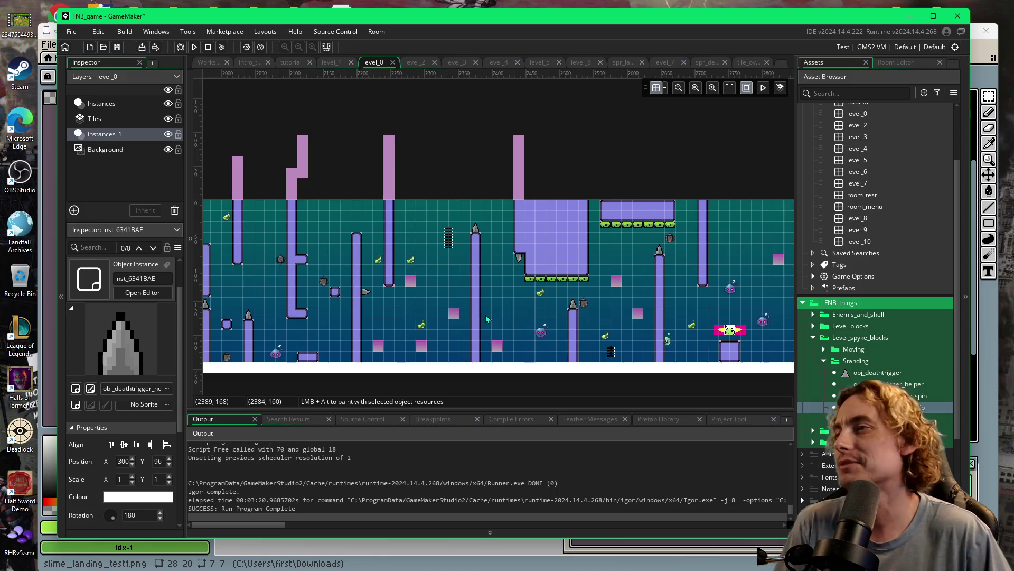
Check the sideways spike's rotation, then place a new death-trigger spike beside the left pillar.
{"action": "scroll", "coordinate": [485, 315], "scroll_direction": "left", "scroll_amount": 5}
{"action": "left_click", "coordinate": [507, 294]}
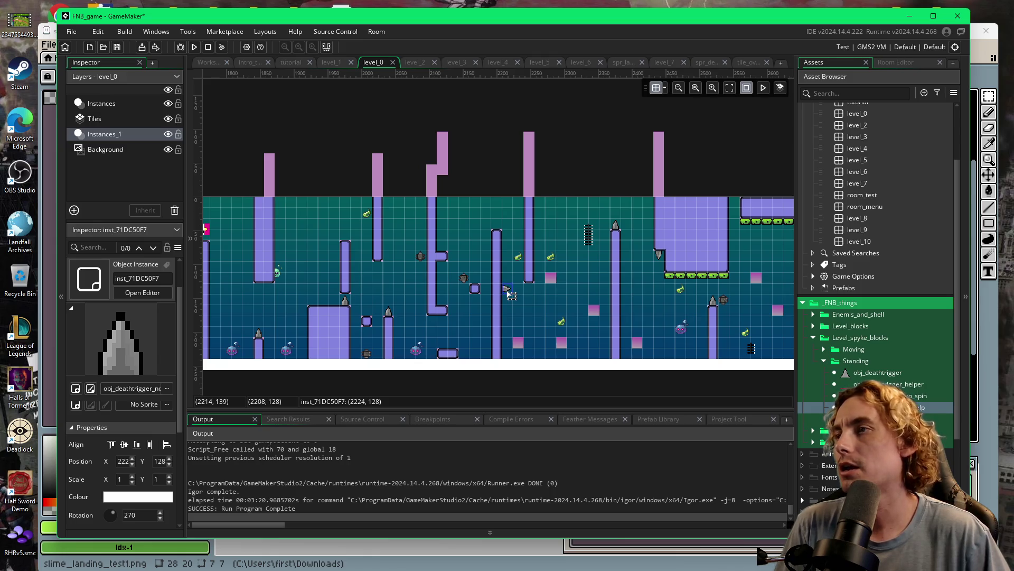
{"action": "scroll", "coordinate": [430, 319], "scroll_direction": "left", "scroll_amount": 2}
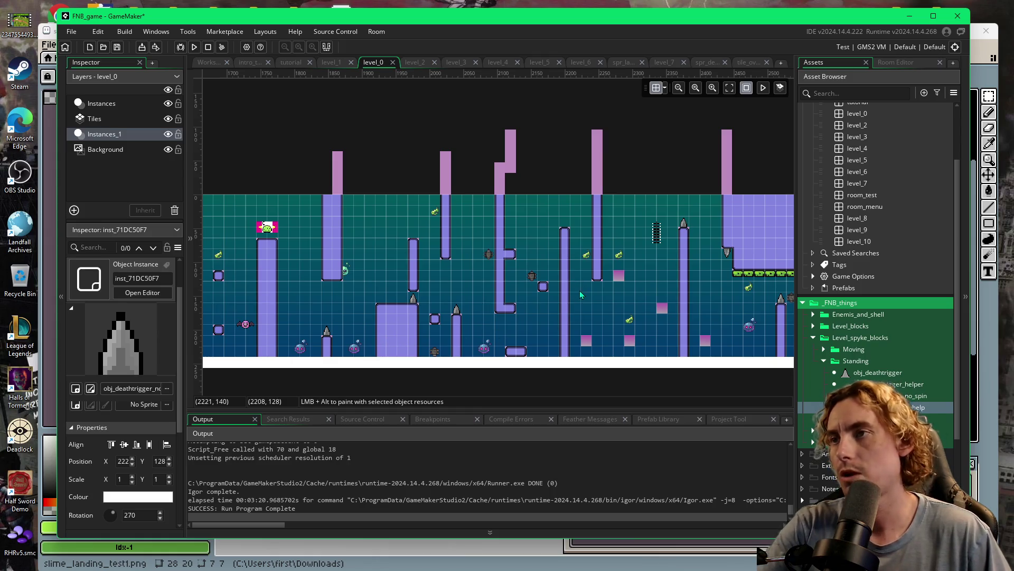
{"action": "left_click", "coordinate": [809, 406]}
{"action": "mouse_move", "coordinate": [807, 404]}
{"action": "left_mouse_down"}
{"action": "mouse_move", "coordinate": [568, 315]}
{"action": "mouse_move", "coordinate": [576, 289]}
{"action": "left_mouse_up"}
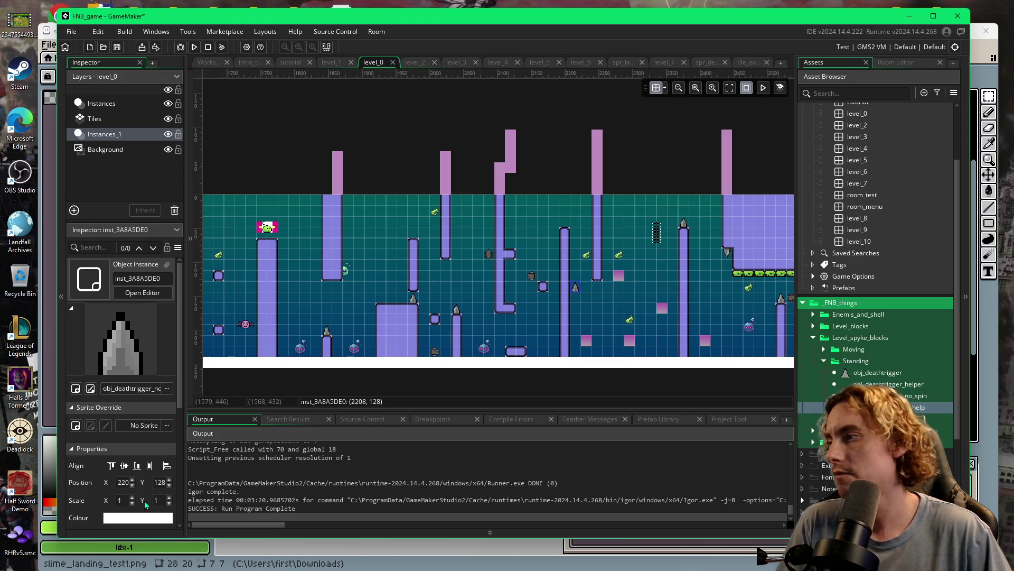
Set the new spike's rotation to -97 and nudge it against the pillar at 2224, 112.
{"action": "scroll", "coordinate": [136, 510], "scroll_direction": "down", "scroll_amount": 1}
{"action": "type", "text": "9"}
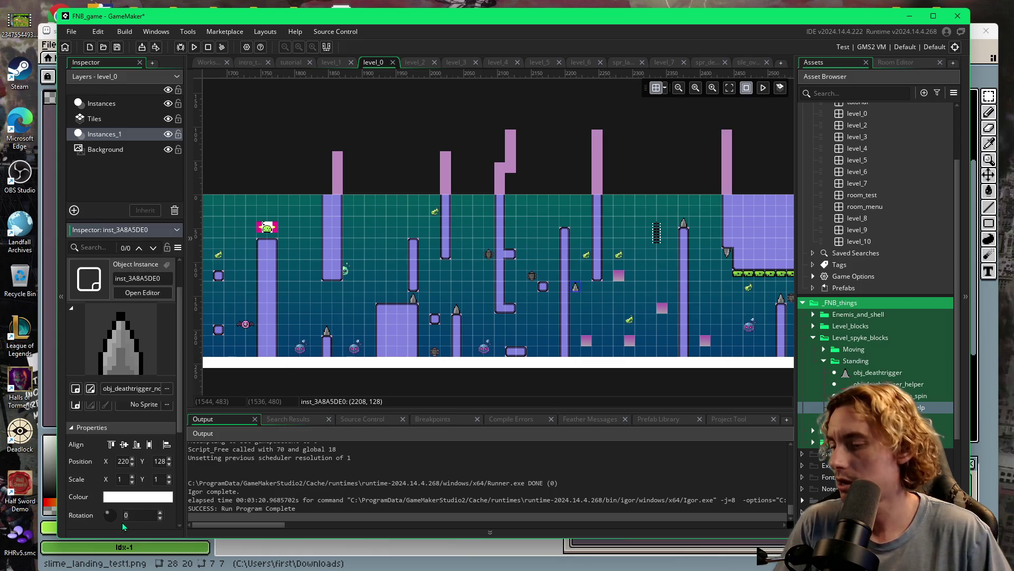
{"action": "type", "text": "7"}
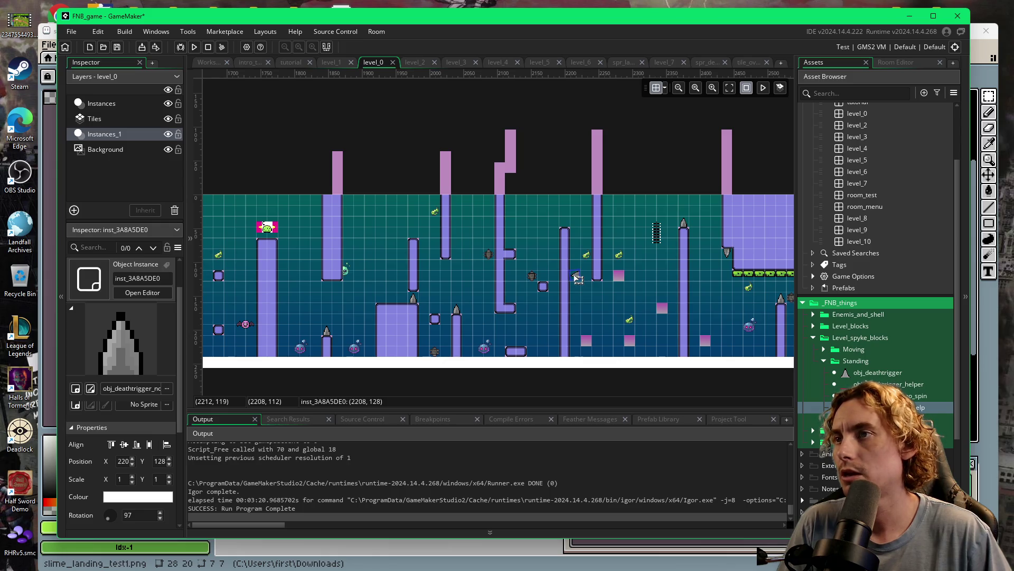
{"action": "left_click", "coordinate": [140, 515]}
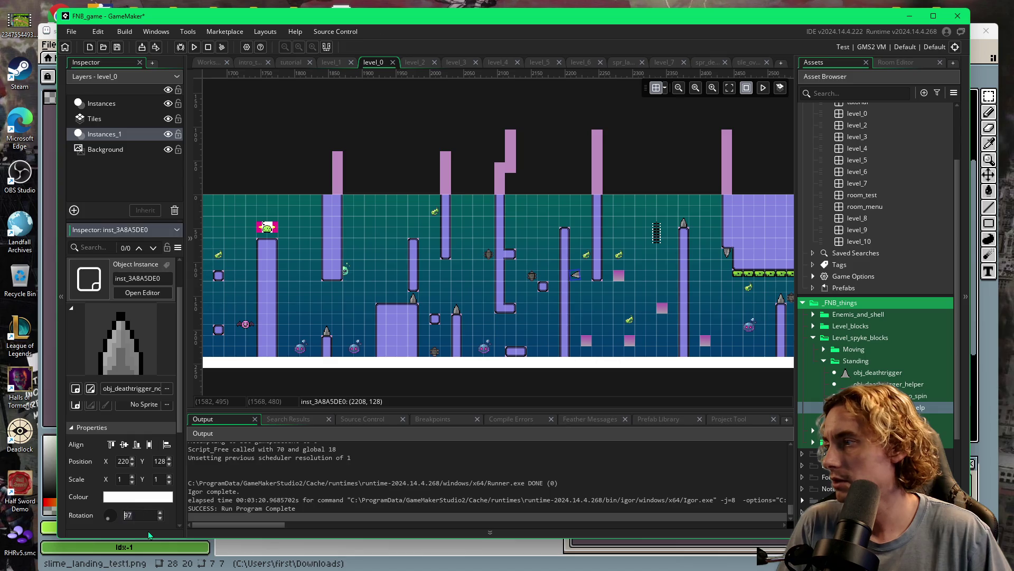
{"action": "type", "text": "-97"}
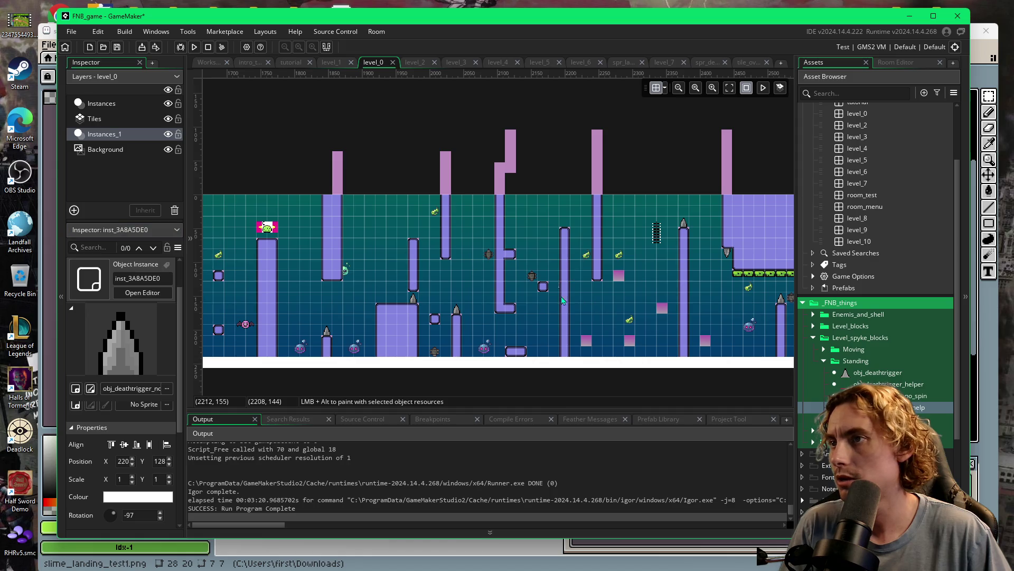
{"action": "left_click_drag", "start_coordinate": [576, 290], "coordinate": [575, 287]}
{"action": "scroll", "coordinate": [573, 287], "scroll_direction": "up", "scroll_amount": 1}
Rotate the new spike with its handle and shift it one cell left and down.
{"action": "scroll", "coordinate": [572, 283], "scroll_direction": "up", "scroll_amount": 6}
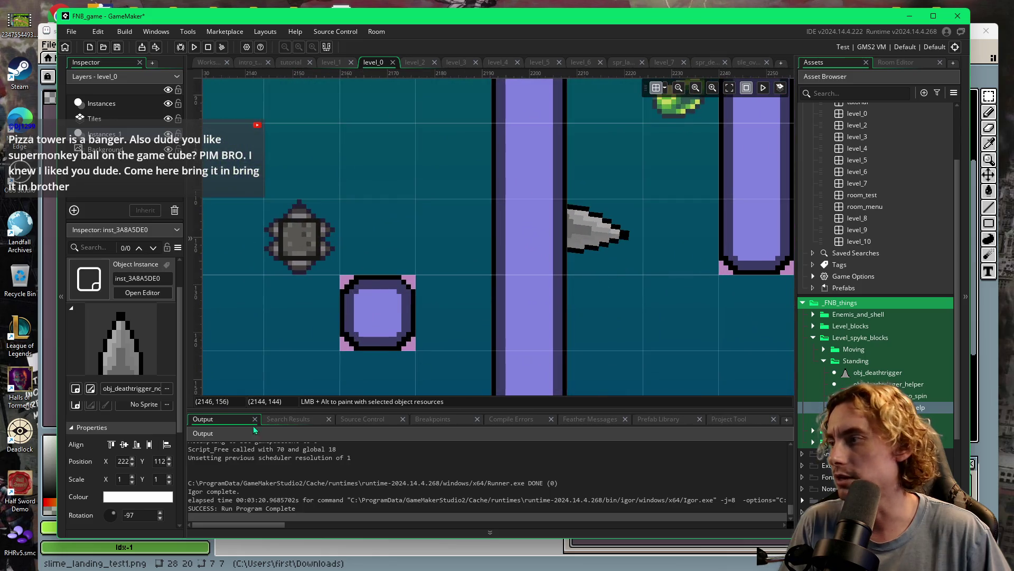
{"action": "left_click", "coordinate": [126, 516]}
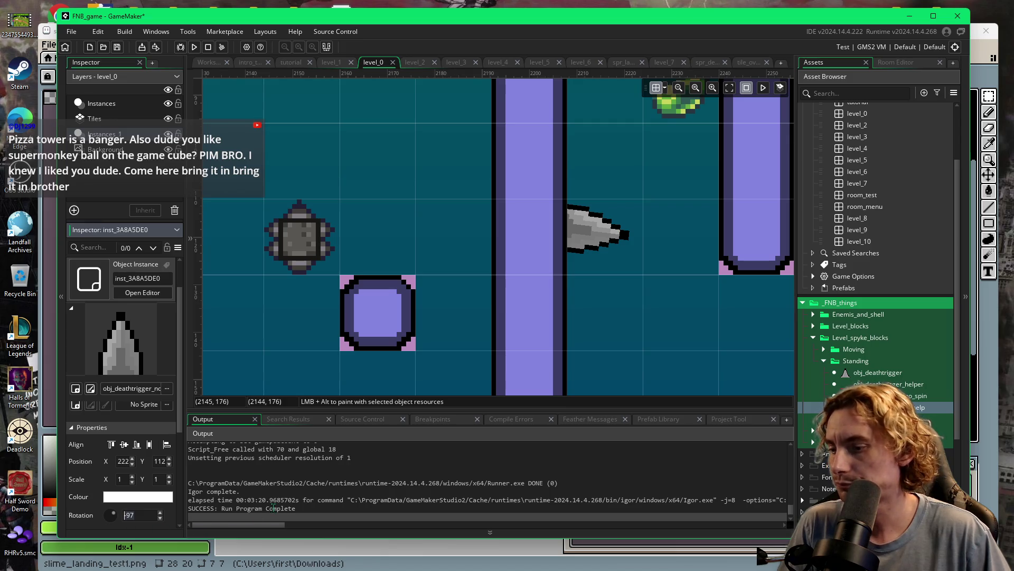
{"action": "left_click", "coordinate": [594, 235]}
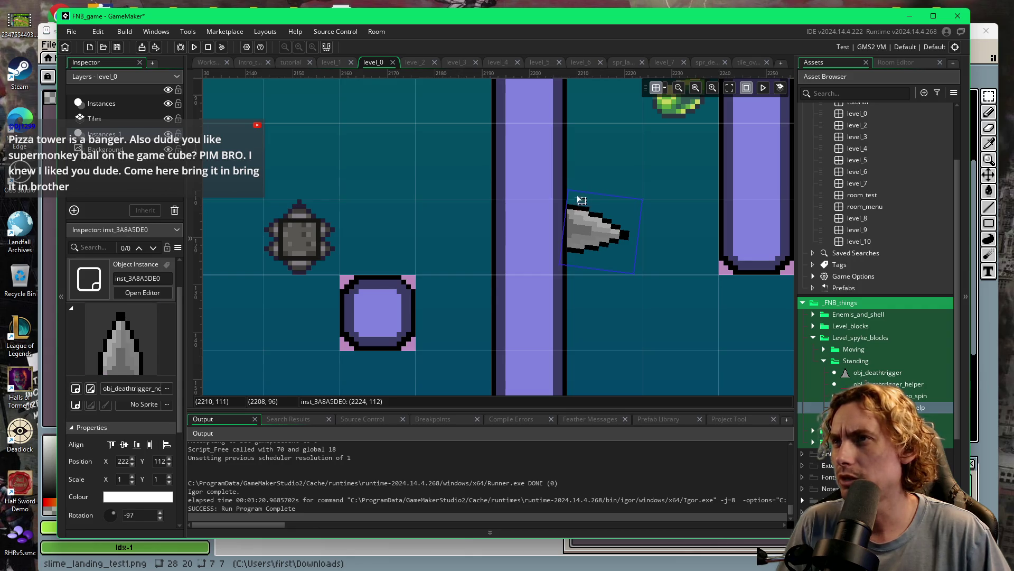
{"action": "left_click_drag", "start_coordinate": [562, 183], "coordinate": [551, 197]}
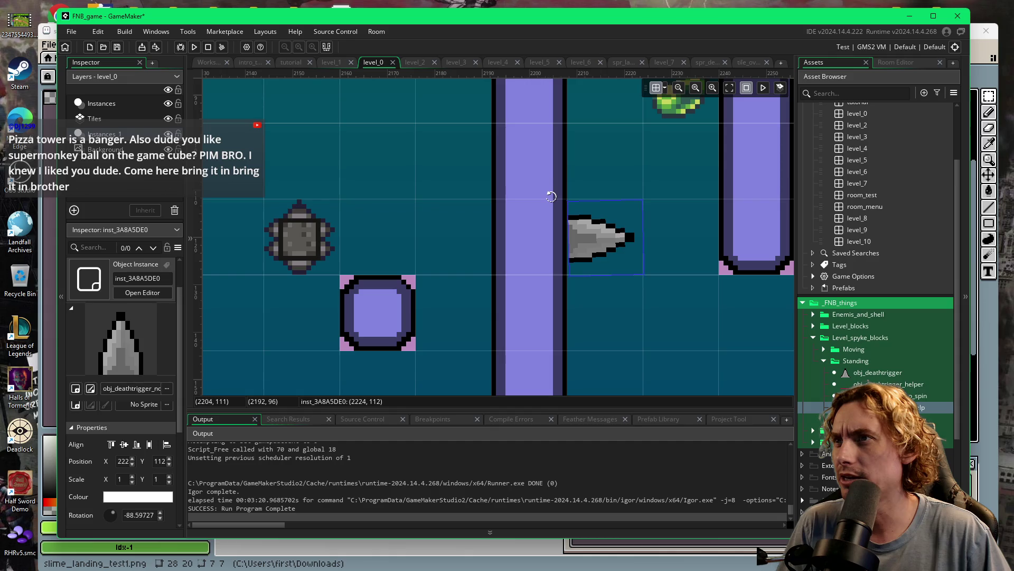
{"action": "left_click", "coordinate": [130, 515]}
{"action": "key", "text": "Home"}
{"action": "left_click", "coordinate": [106, 519]}
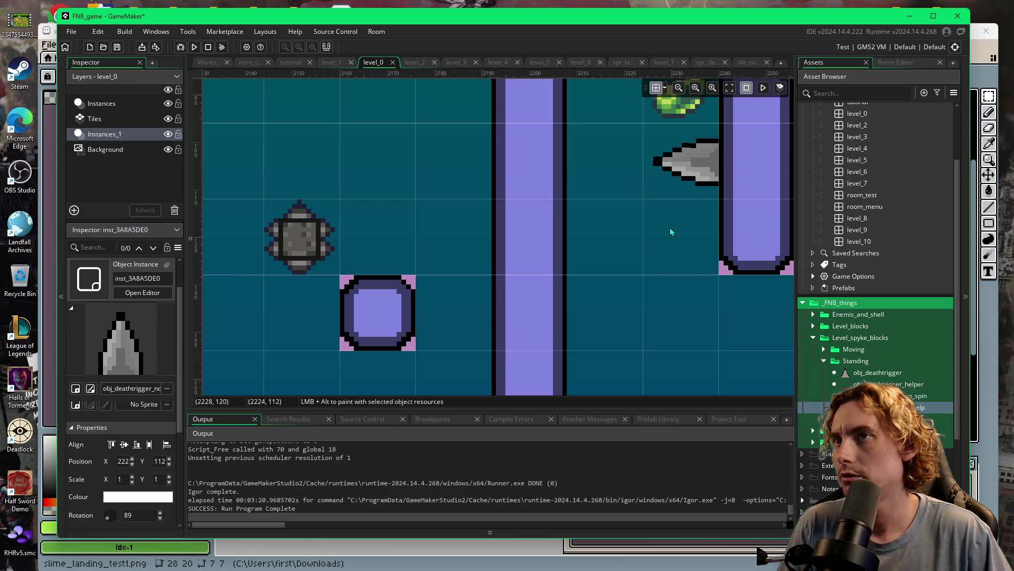
{"action": "left_click_drag", "start_coordinate": [692, 174], "coordinate": [631, 244]}
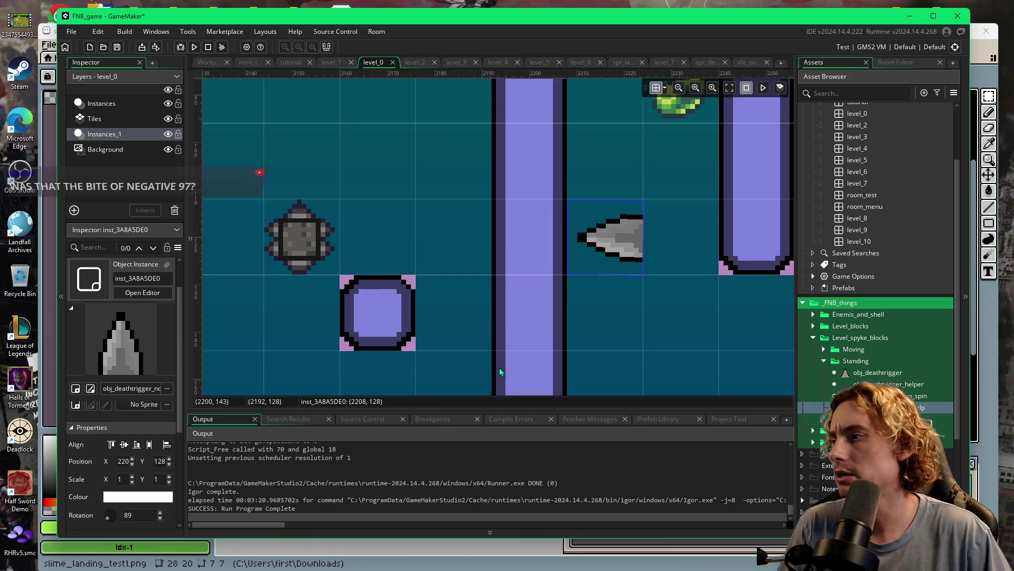
Begin re-entering the rotation, then undo an accidental move of the neighbouring block.
{"action": "left_click", "coordinate": [124, 515]}
{"action": "key", "text": "ctrl+a"}
{"action": "type", "text": "-"}
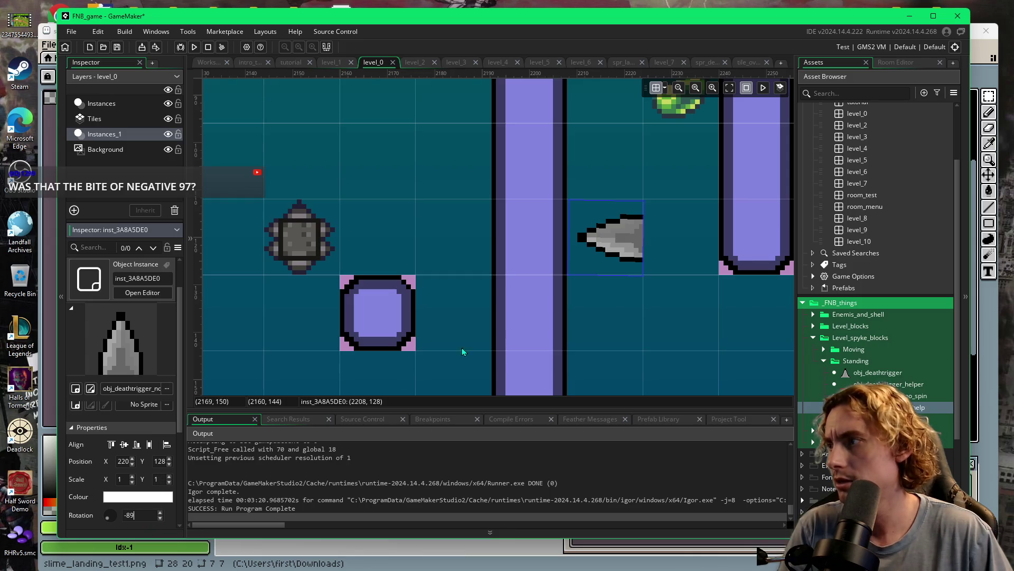
{"action": "left_click", "coordinate": [625, 300]}
{"action": "left_click", "coordinate": [597, 247]}
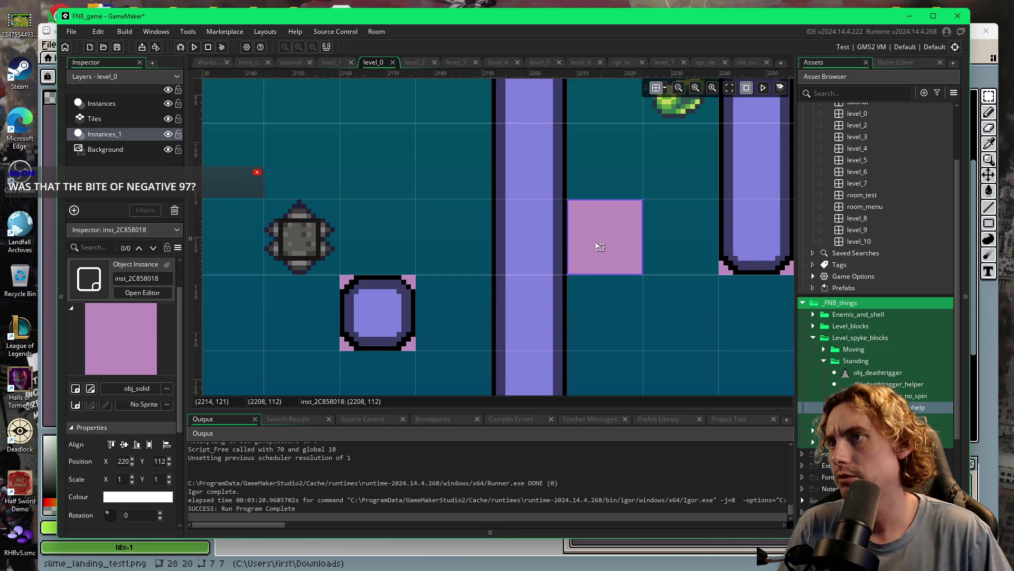
{"action": "left_click_drag", "start_coordinate": [596, 247], "coordinate": [554, 253]}
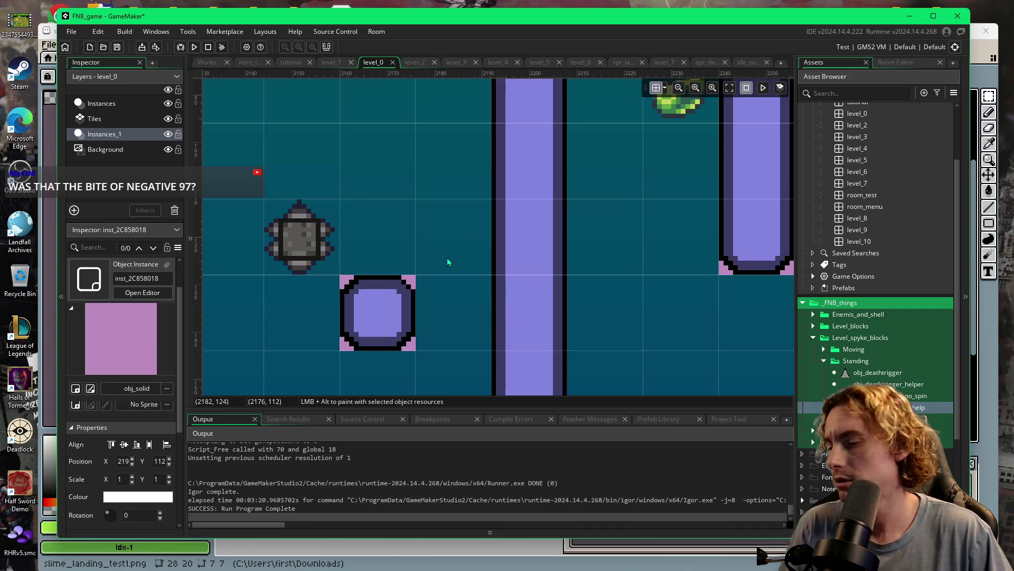
{"action": "scroll", "coordinate": [447, 258], "scroll_direction": "down", "scroll_amount": 2}
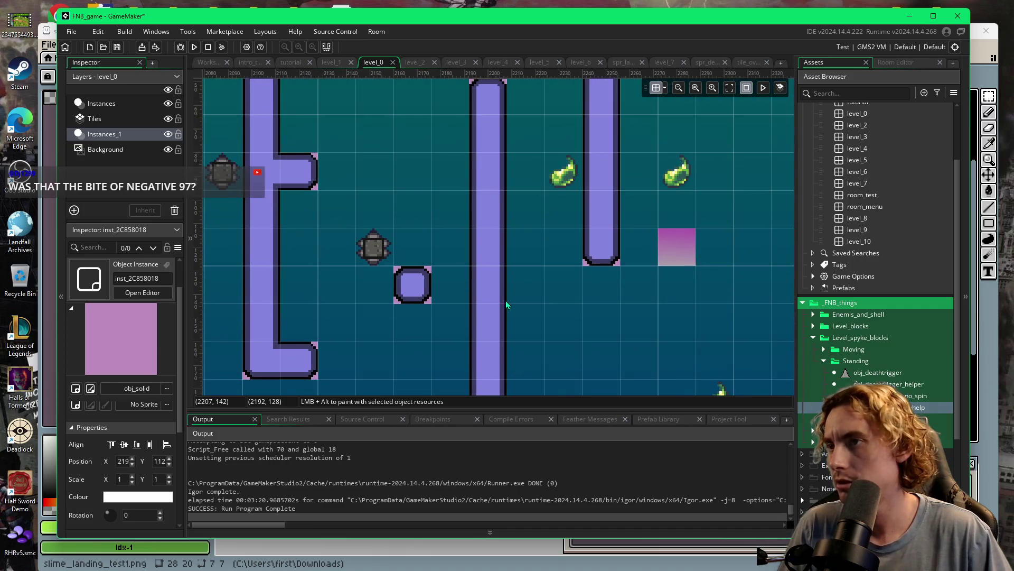
{"action": "key", "text": "ctrl+v"}
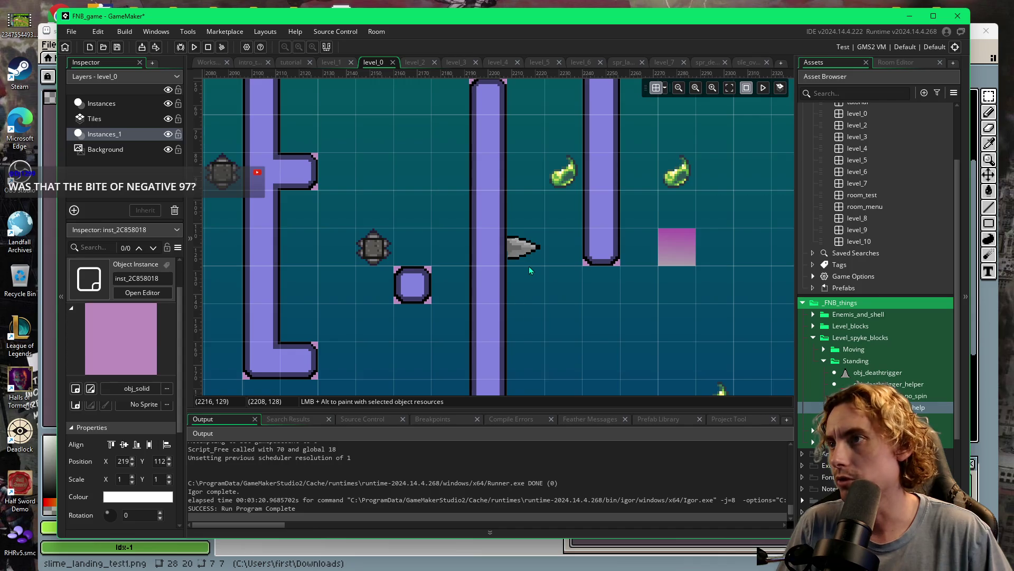
Reposition the spike beside the pillar and set its rotation to -90, pointing straight right.
{"action": "mouse_move", "coordinate": [530, 253]}
{"action": "left_mouse_down"}
{"action": "mouse_move", "coordinate": [533, 288]}
{"action": "mouse_move", "coordinate": [534, 258]}
{"action": "left_mouse_up"}
{"action": "scroll", "coordinate": [515, 299], "scroll_direction": "up", "scroll_amount": 4}
{"action": "scroll", "coordinate": [517, 293], "scroll_direction": "down", "scroll_amount": 4}
{"action": "scroll", "coordinate": [531, 313], "scroll_direction": "up", "scroll_amount": 5}
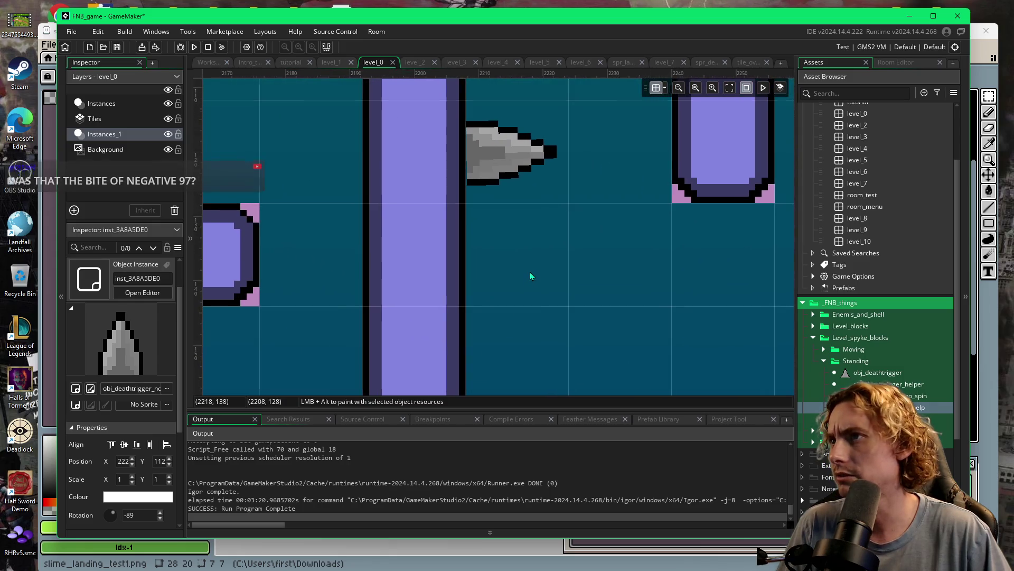
{"action": "left_click_drag", "start_coordinate": [529, 257], "coordinate": [532, 308]}
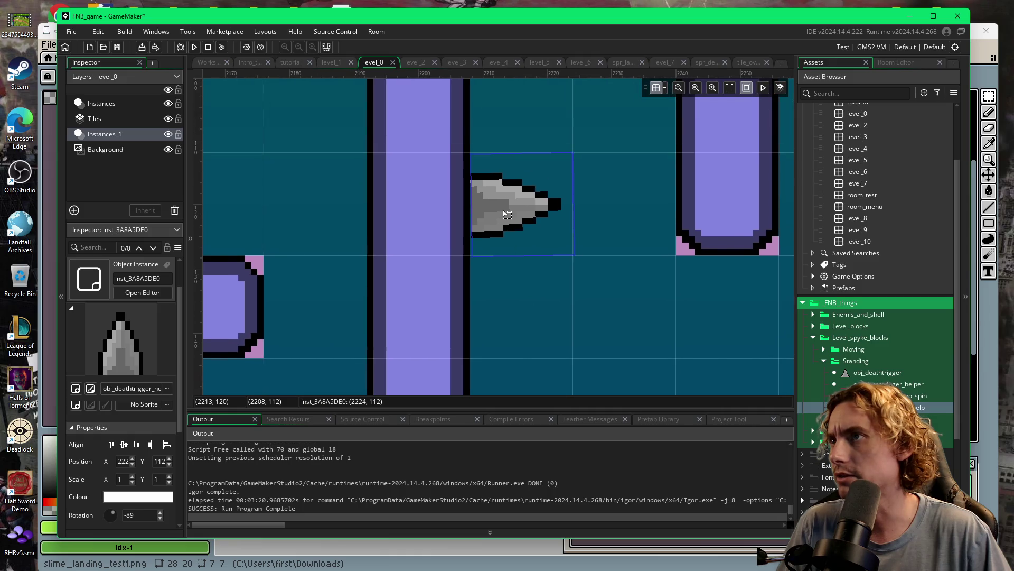
{"action": "left_click_drag", "start_coordinate": [576, 255], "coordinate": [575, 260]}
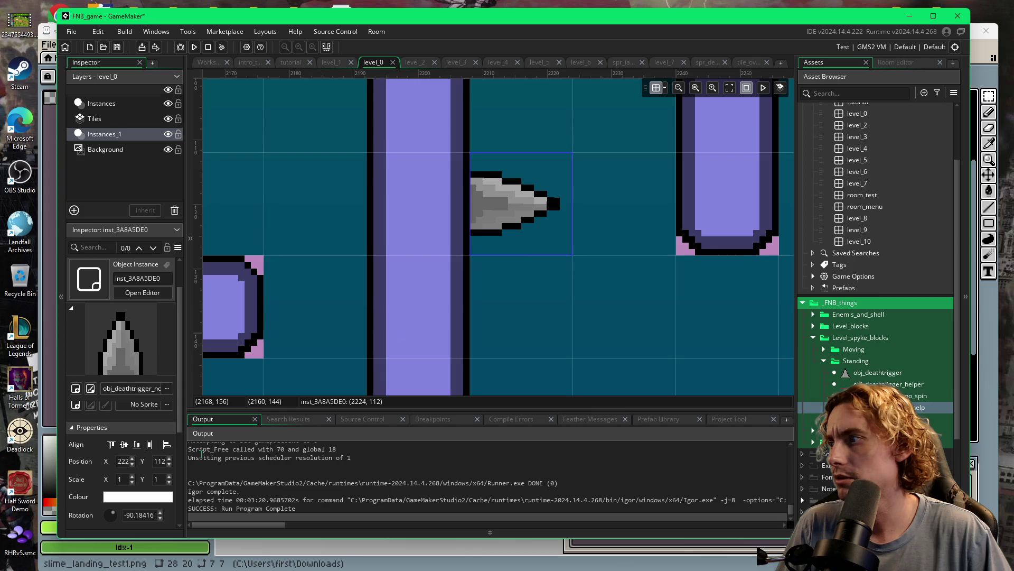
{"action": "left_click", "coordinate": [140, 515]}
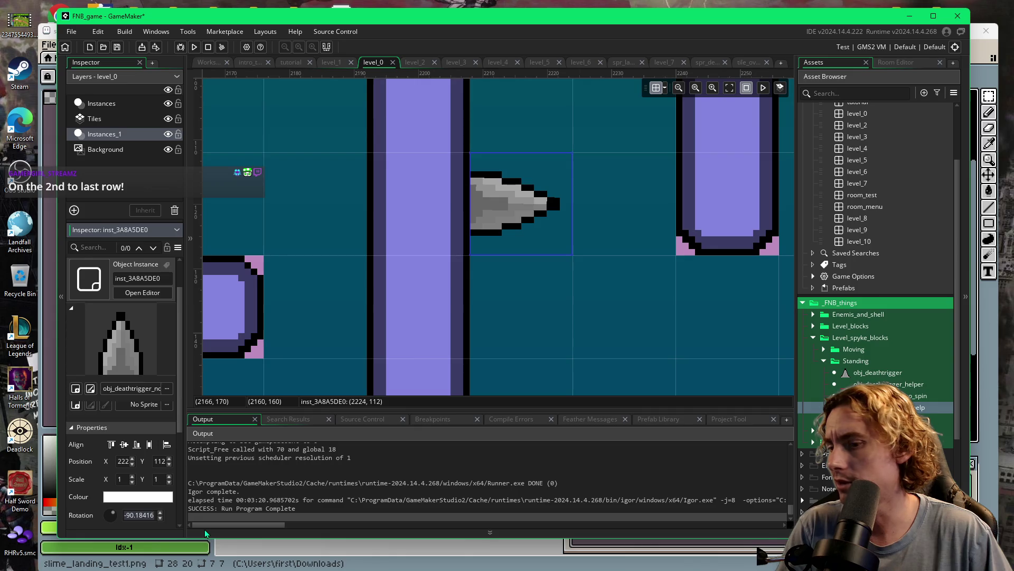
{"action": "type", "text": "-90"}
{"action": "left_click", "coordinate": [537, 306]}
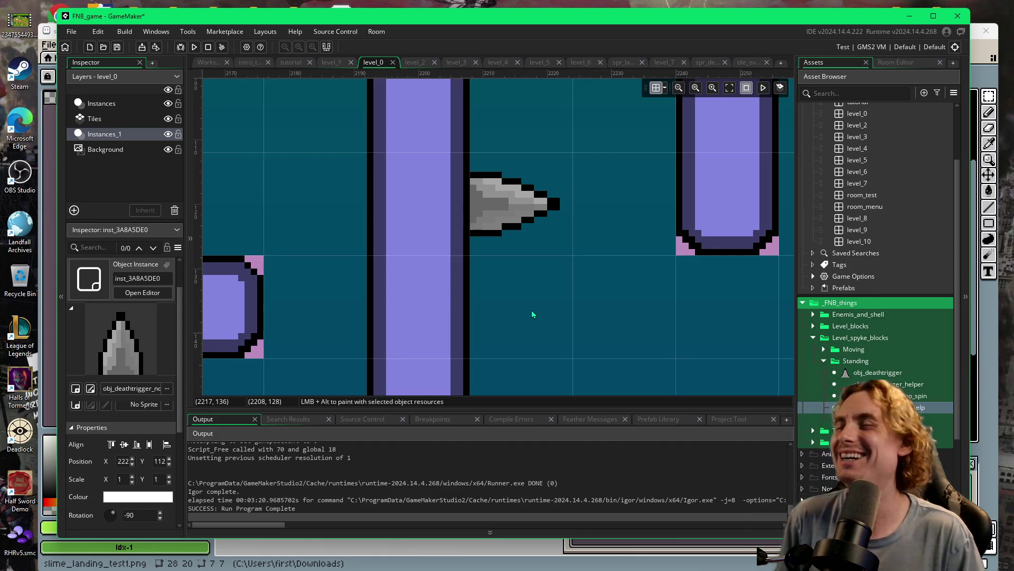
{"action": "scroll", "coordinate": [595, 271], "scroll_direction": "down", "scroll_amount": 5}
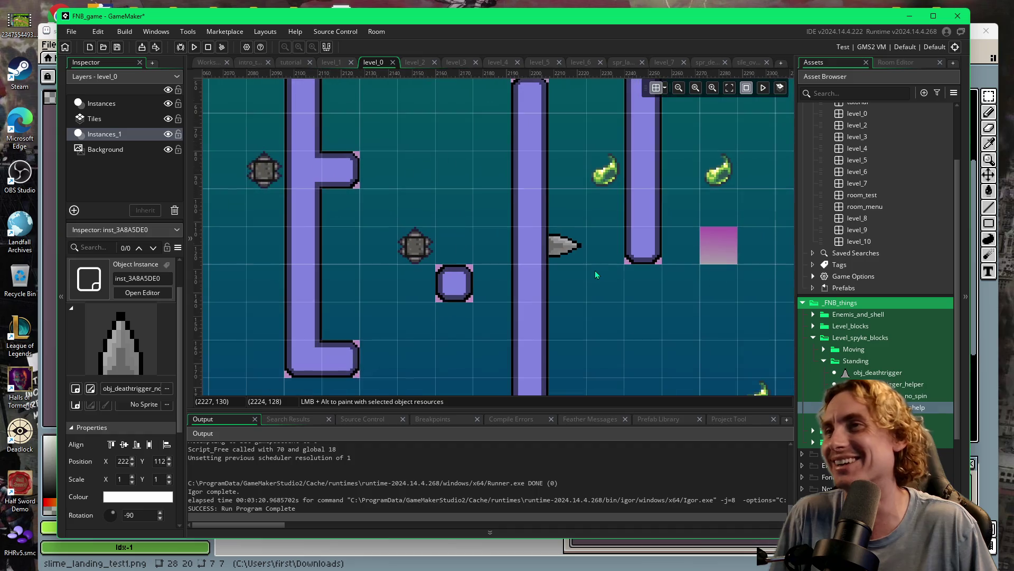
{"action": "scroll", "coordinate": [610, 309], "scroll_direction": "down", "scroll_amount": 3}
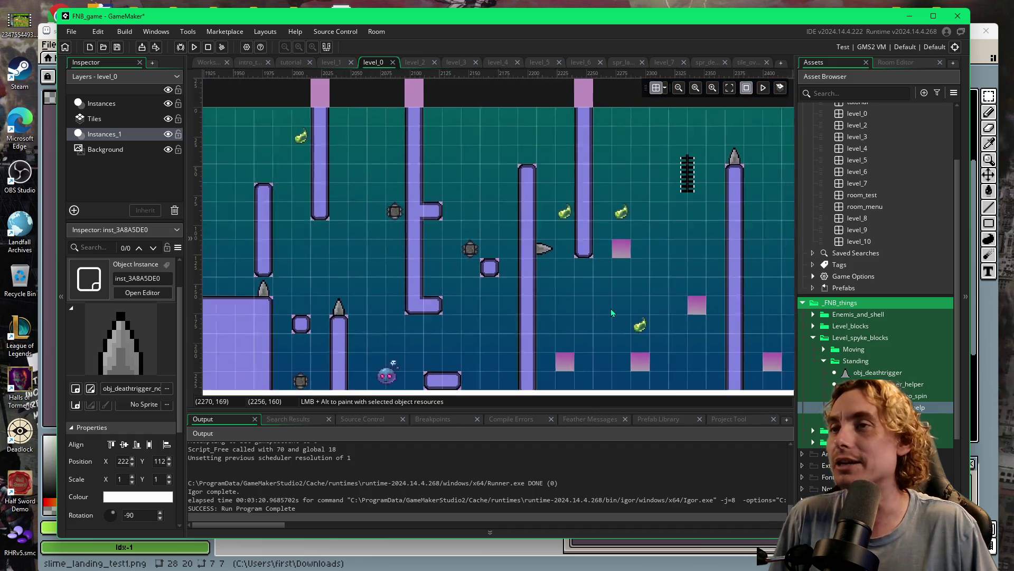